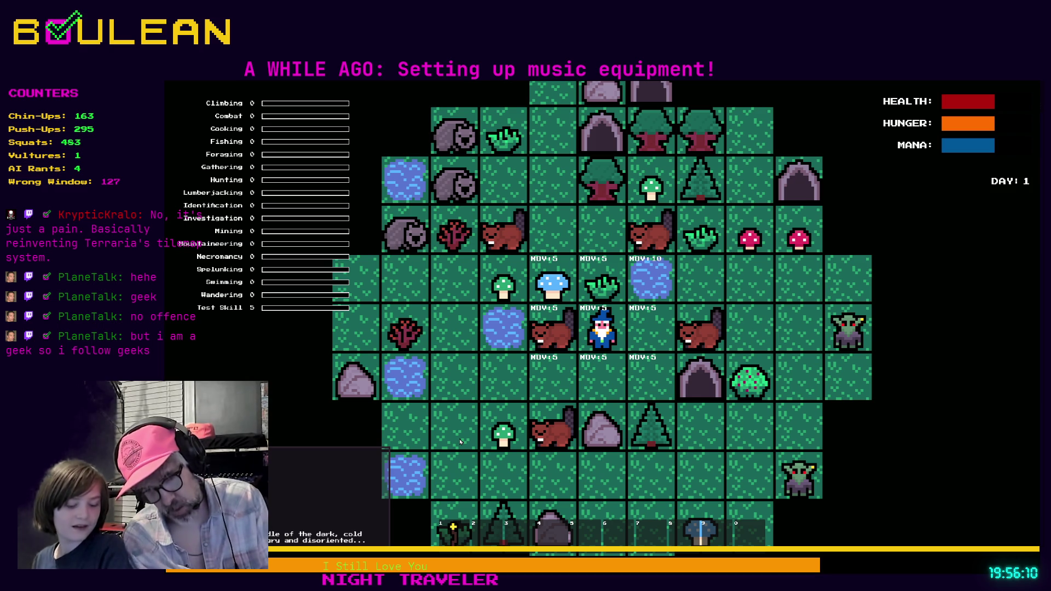
Walk the wizard right and back left, then craft a campfire on the tile to his left.
{"action": "key", "text": "Right"}
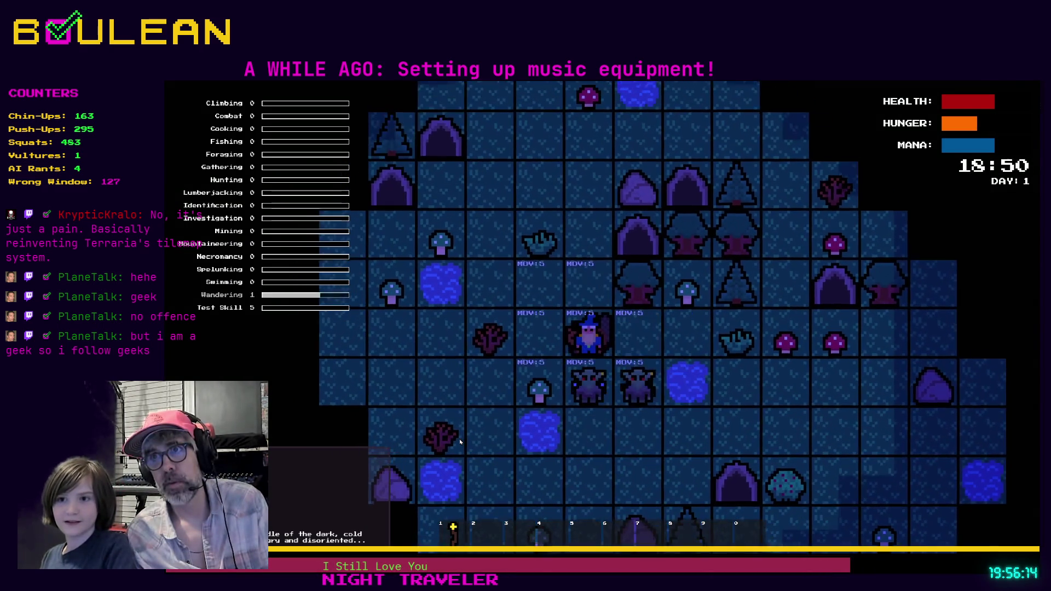
{"action": "key", "text": "Left"}
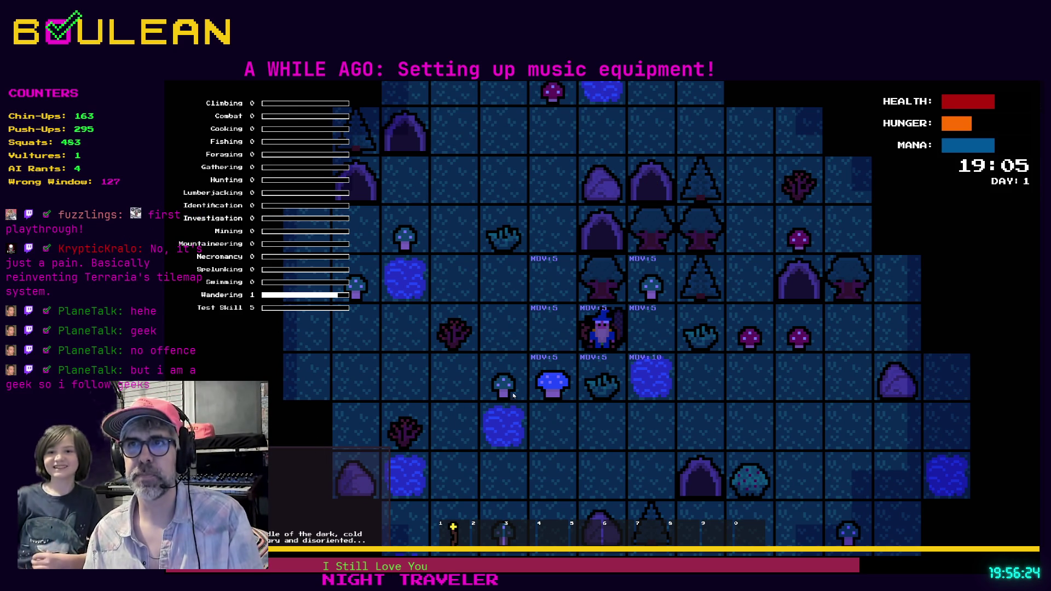
{"action": "key", "text": "c"}
{"action": "left_click", "coordinate": [641, 257]}
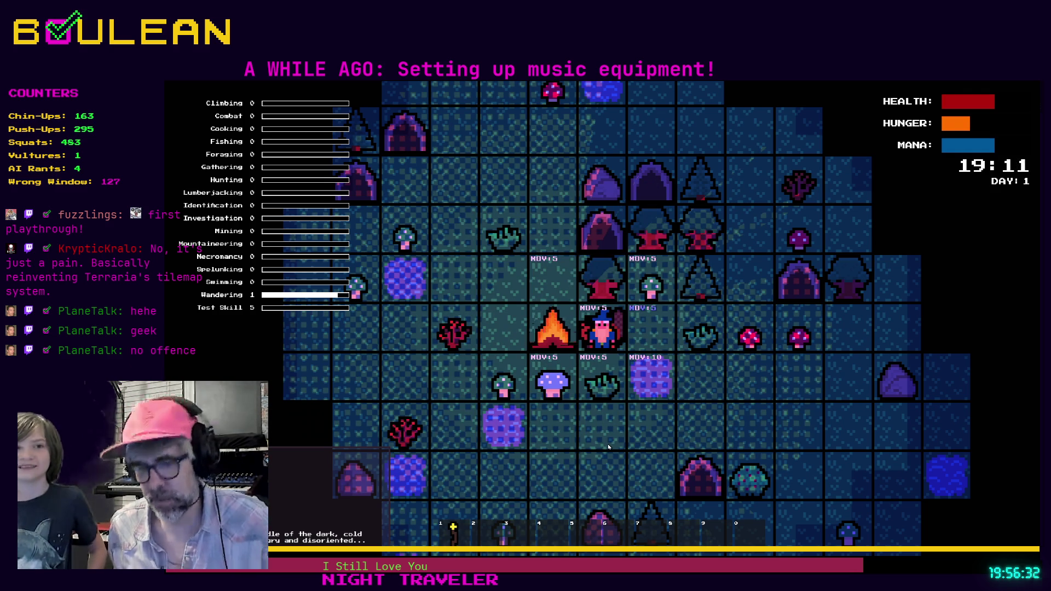
Step the wizard one tile right and place a second Campfire next to the first.
{"action": "key", "text": "c"}
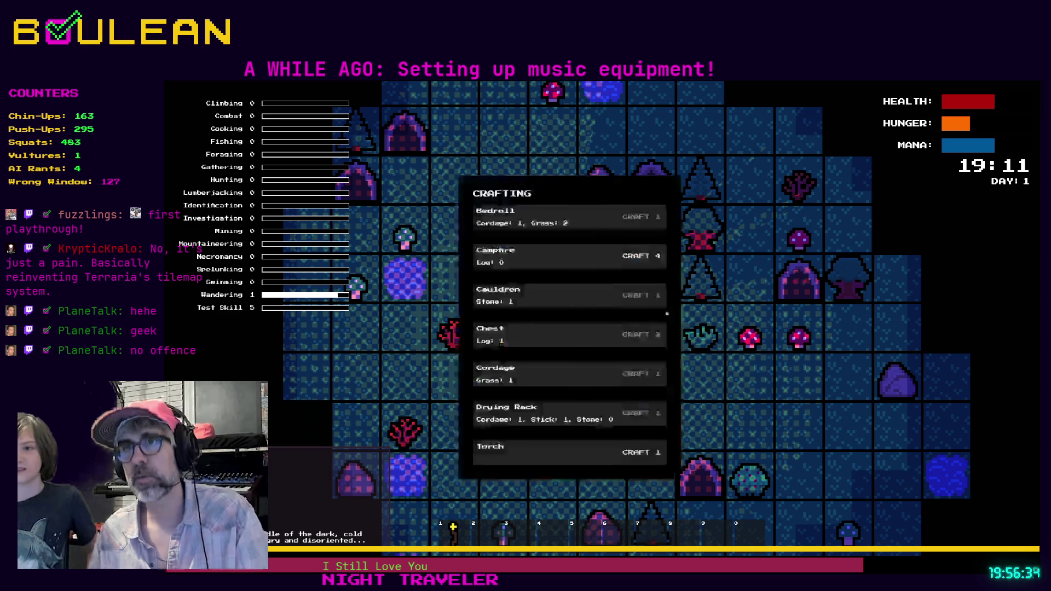
{"action": "left_click", "coordinate": [651, 270]}
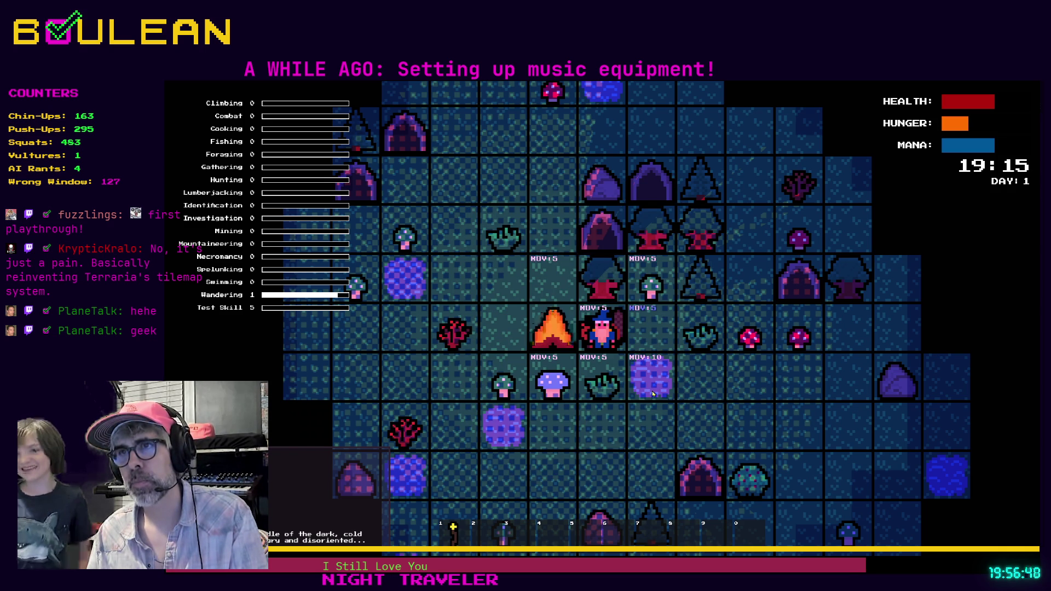
{"action": "key", "text": "d"}
{"action": "key", "text": "c"}
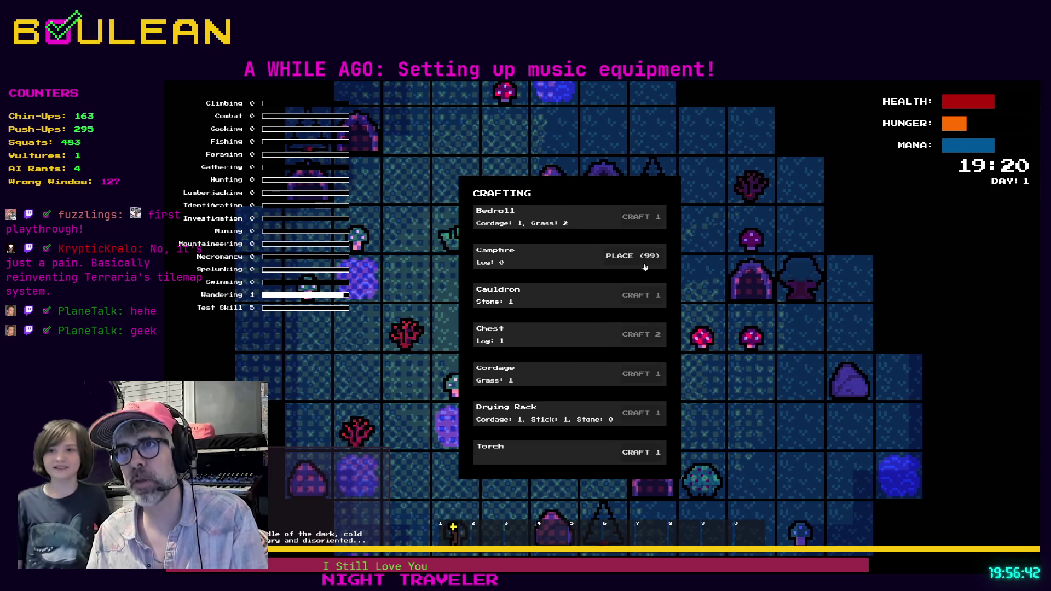
{"action": "key", "text": "c"}
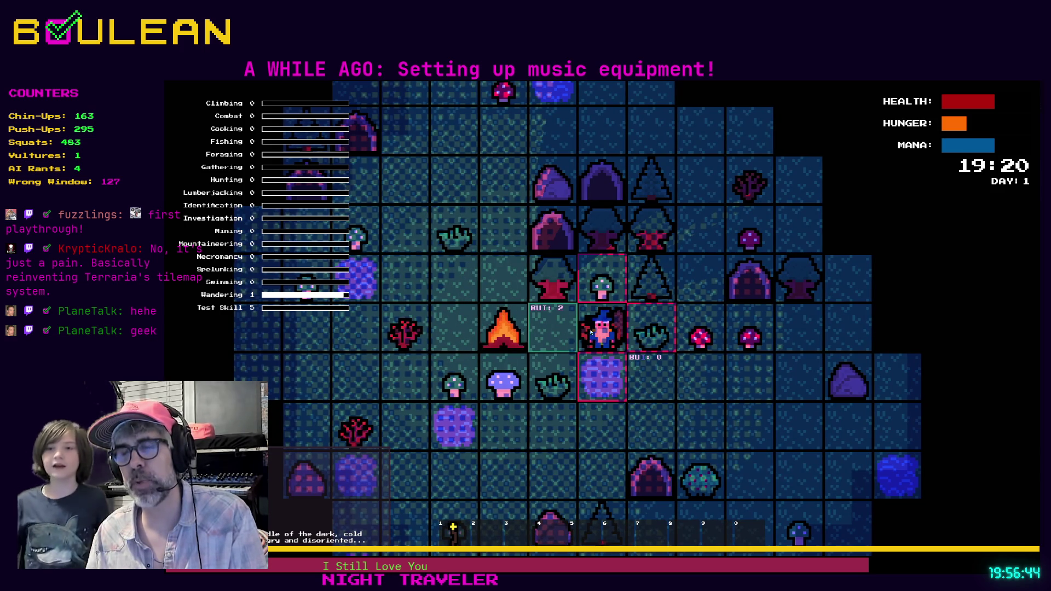
{"action": "left_click", "coordinate": [555, 341]}
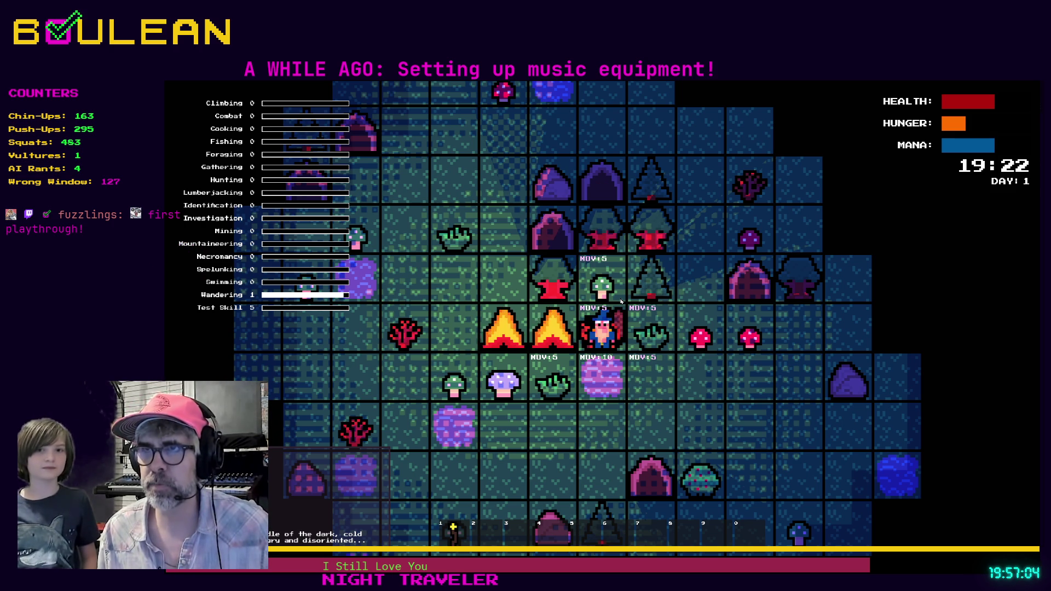
{"action": "key", "text": "Tab"}
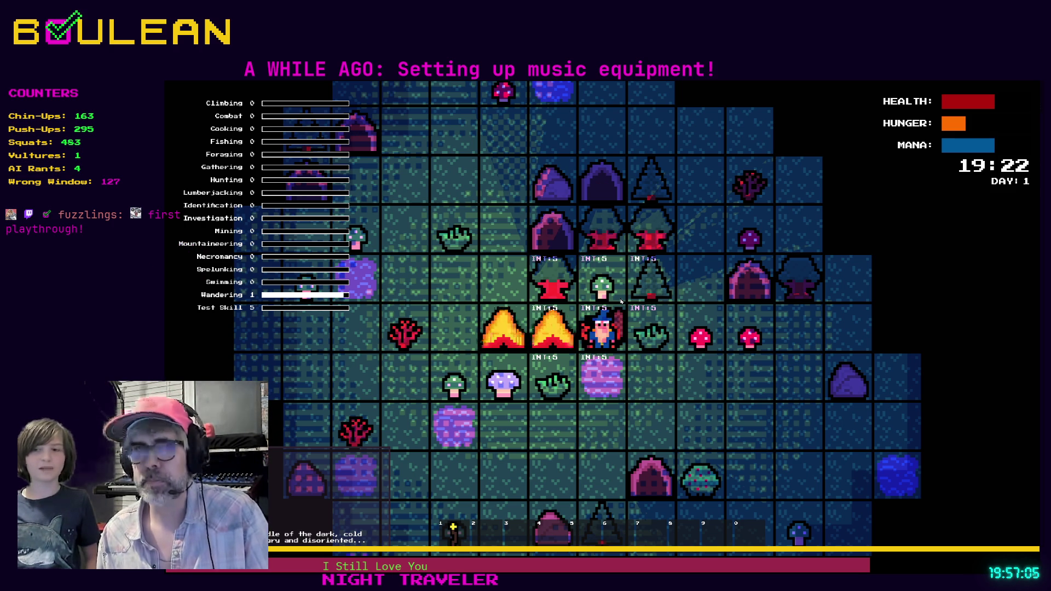
Forage the green mushroom to the north and chop the tree east of the wizard.
{"action": "key", "text": "Up"}
{"action": "key", "text": "Up"}
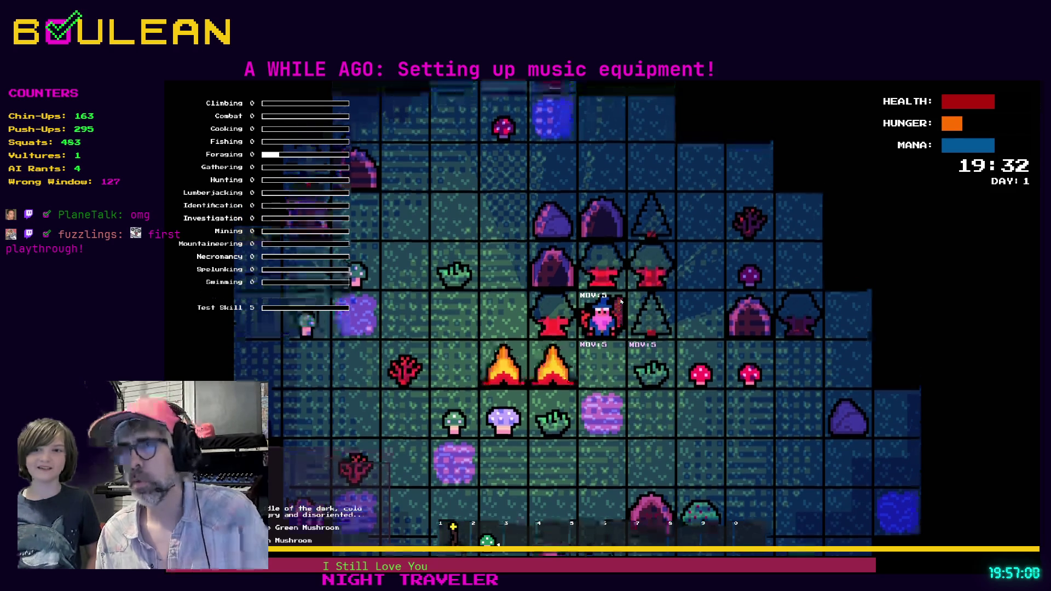
{"action": "key", "text": "Tab"}
{"action": "key", "text": "Up"}
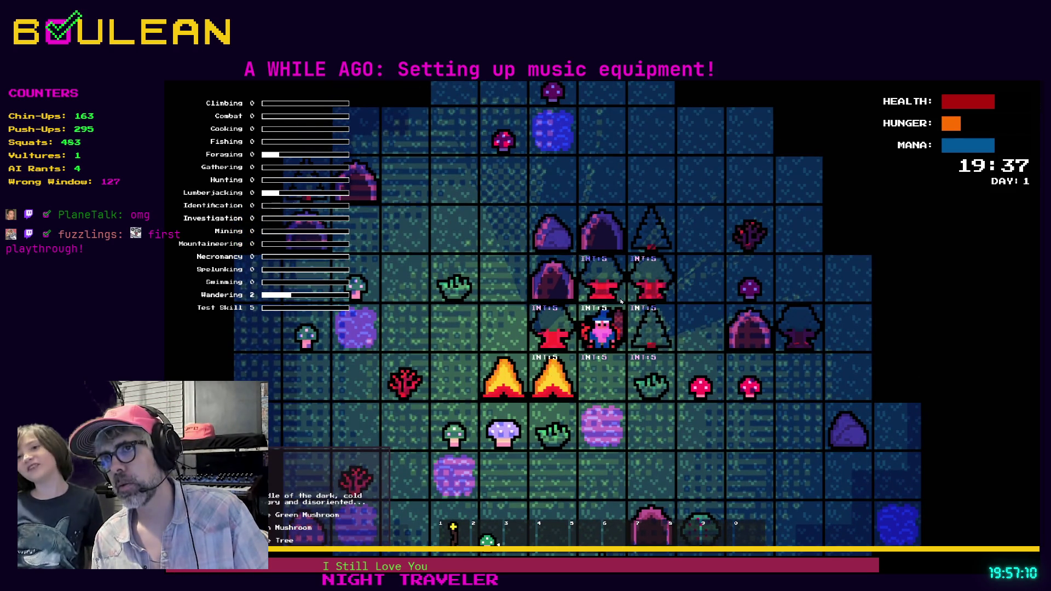
{"action": "key", "text": "Right"}
{"action": "key", "text": "Right"}
{"action": "key", "text": "Tab"}
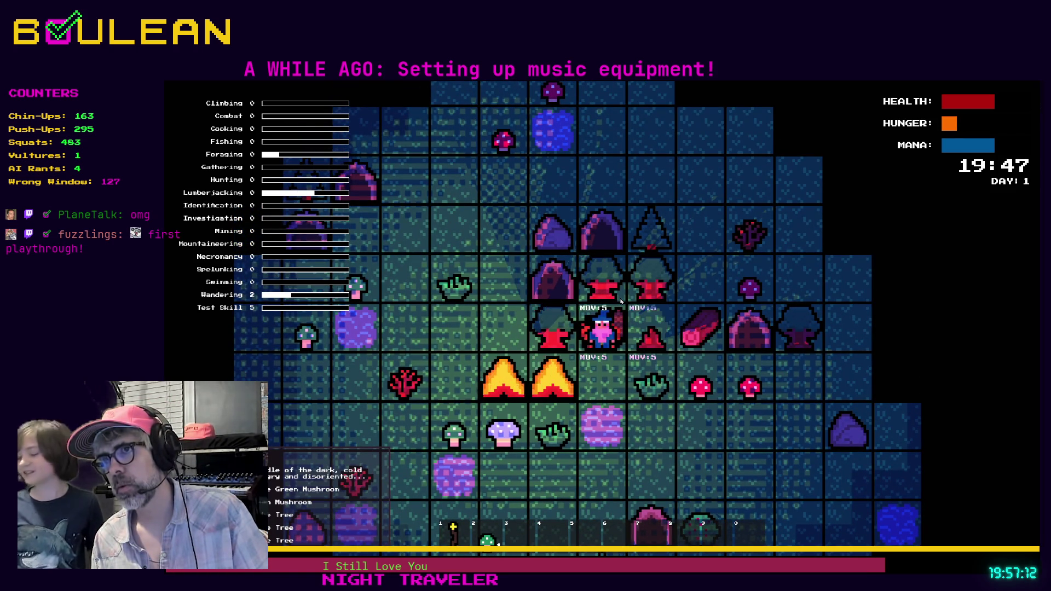
{"action": "key", "text": "Down"}
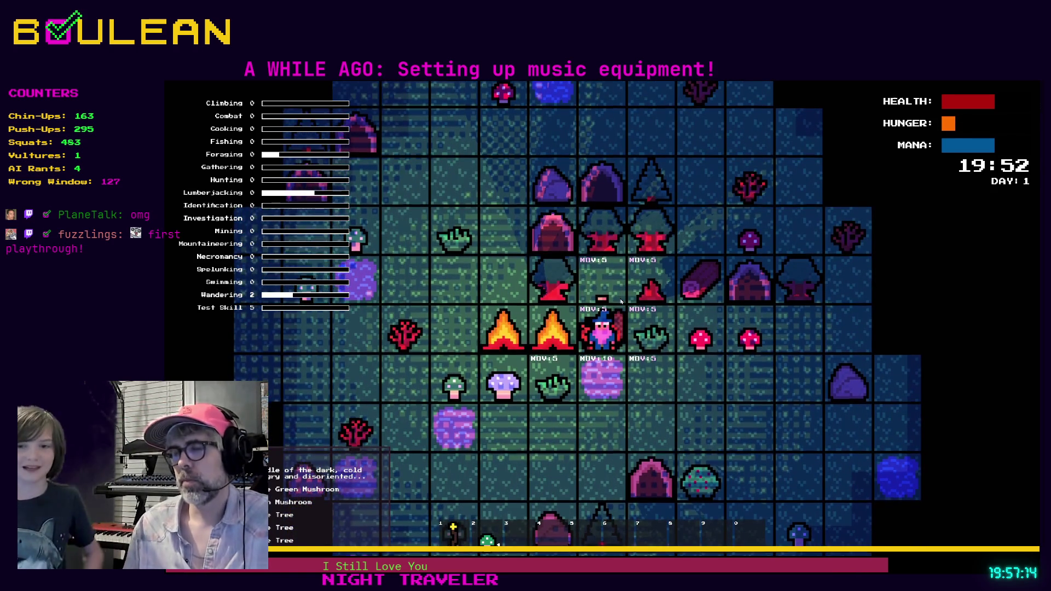
Craft another campfire, walk the wizard down and right, then quit the game with Alt+F4.
{"action": "key", "text": "c"}
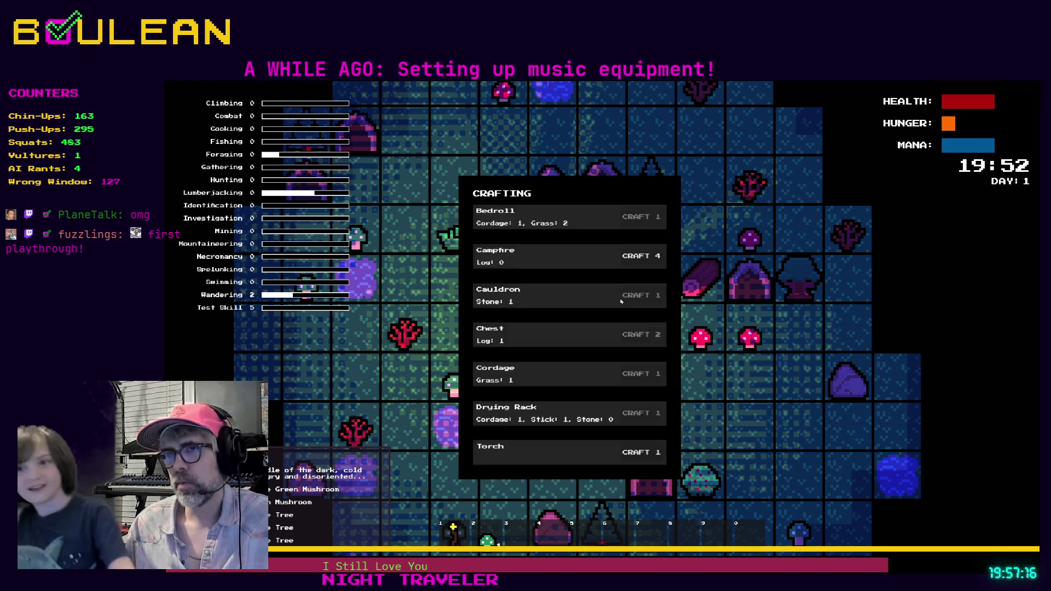
{"action": "left_click", "coordinate": [654, 256]}
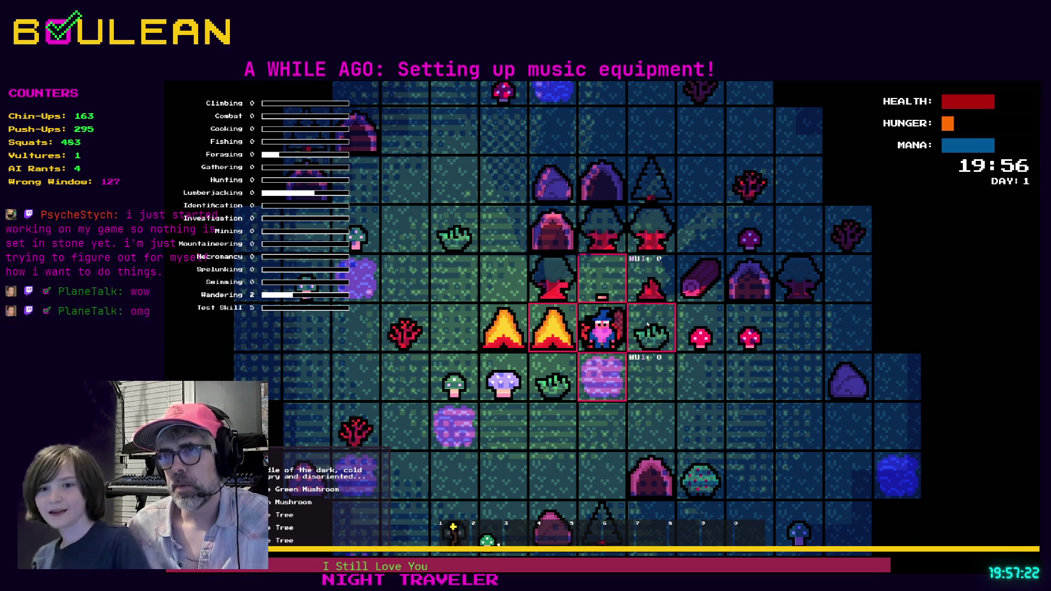
{"action": "key", "text": "Down"}
{"action": "key", "text": "Down"}
{"action": "key", "text": "Right"}
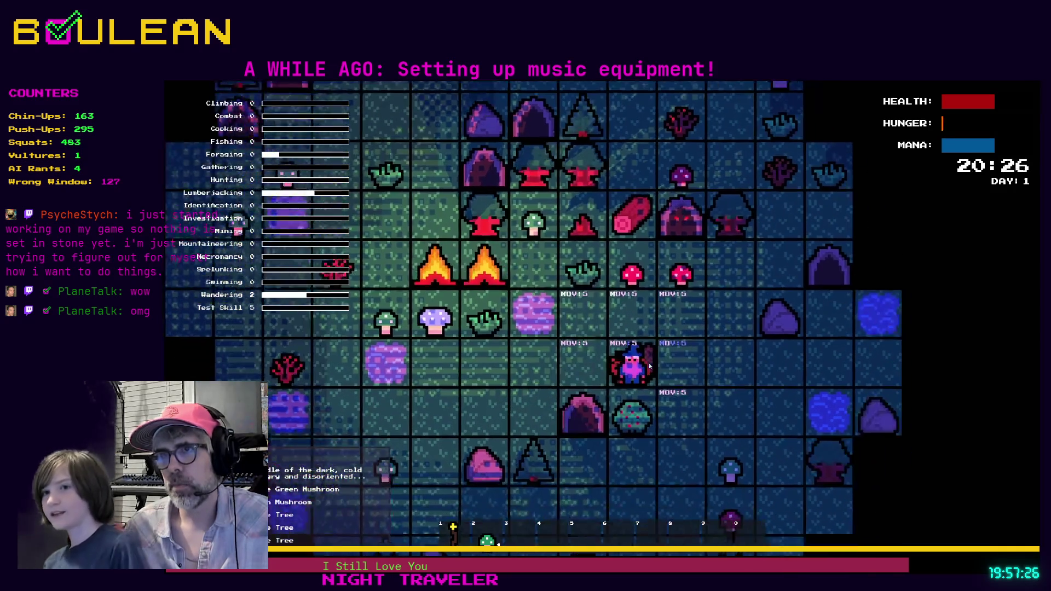
{"action": "key", "text": "Down"}
{"action": "key", "text": "c"}
{"action": "key", "text": "alt+F4"}
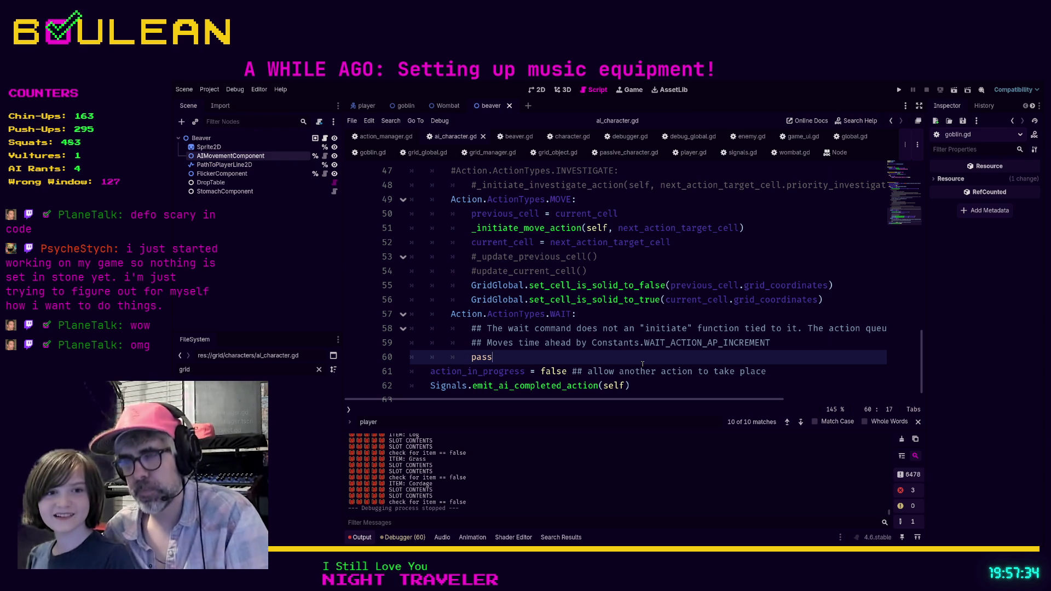
Relaunch the project with F5 to start a fresh debug session.
{"action": "key", "text": "F5"}
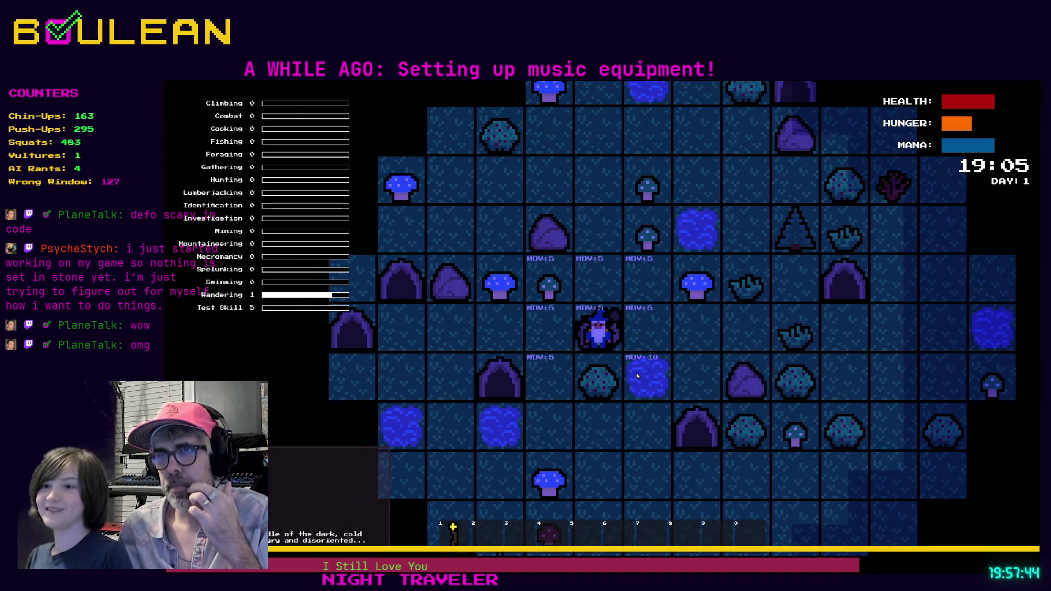
Craft two campfires and place them above and to the left of the wizard.
{"action": "key", "text": "c"}
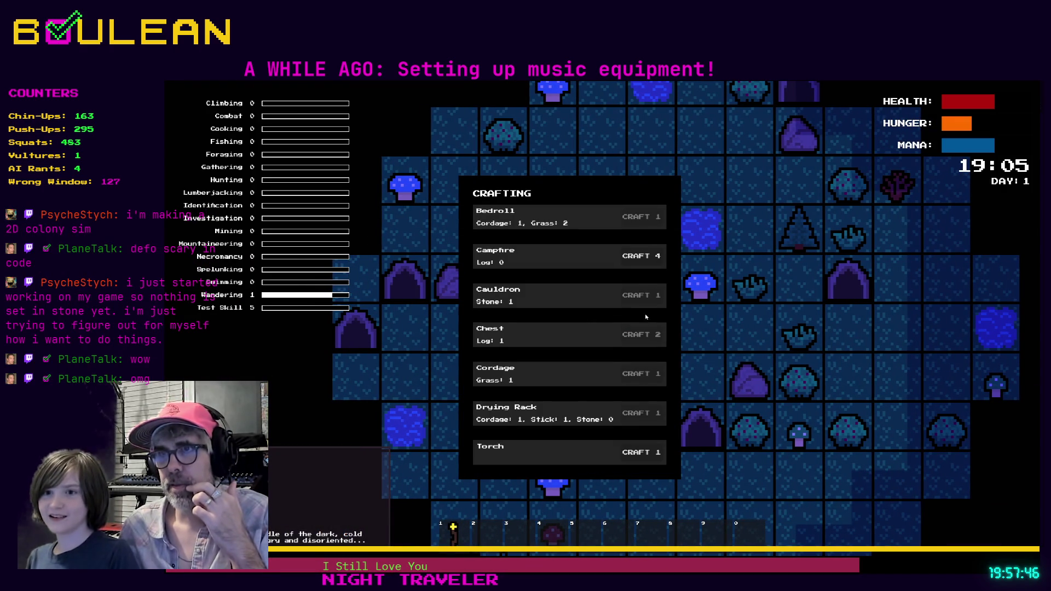
{"action": "left_click", "coordinate": [641, 256]}
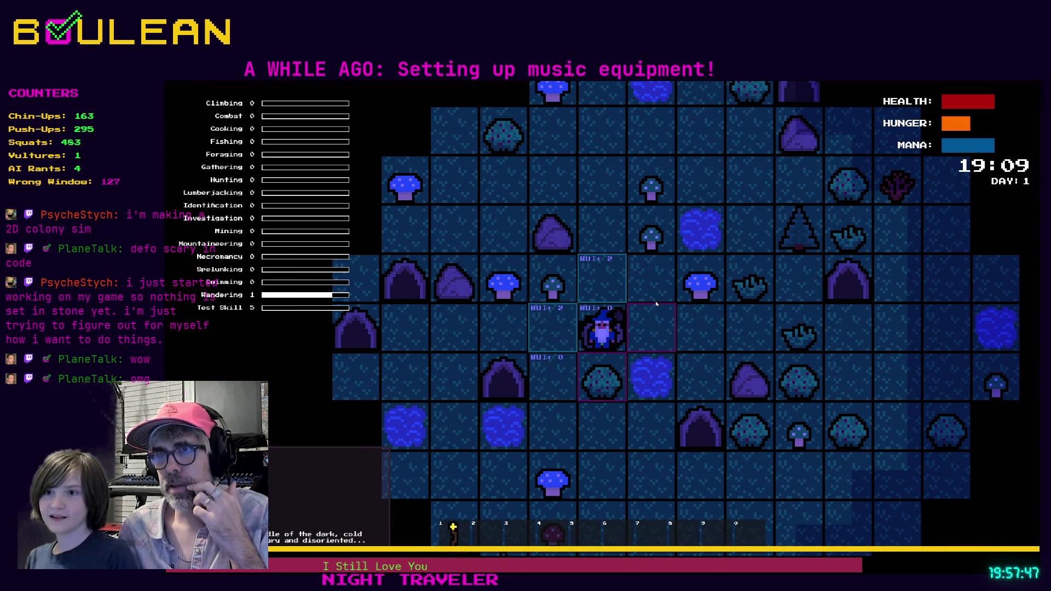
{"action": "left_click", "coordinate": [618, 283]}
{"action": "key", "text": "c"}
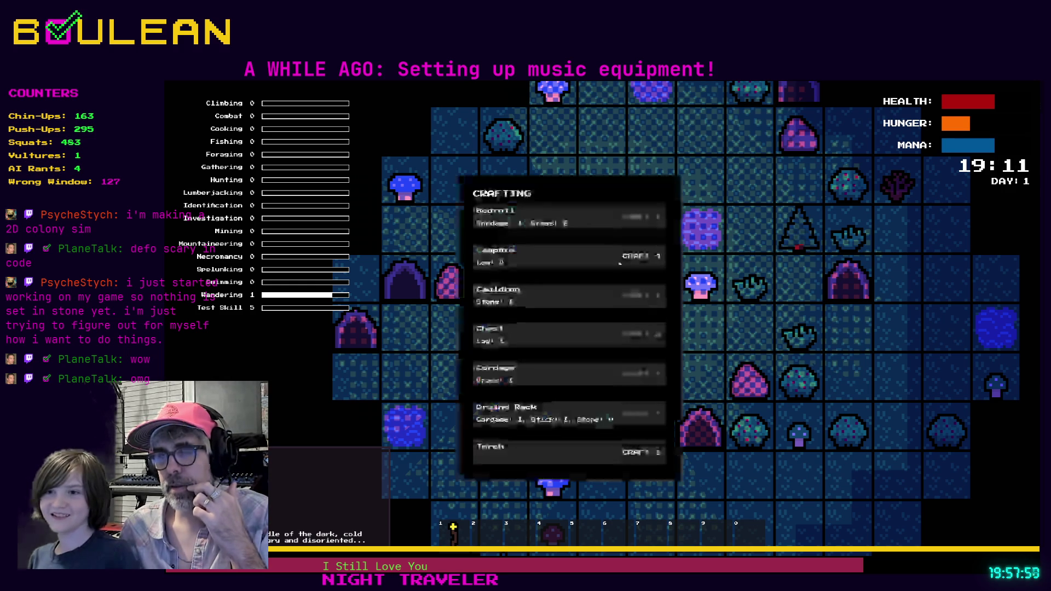
{"action": "left_click", "coordinate": [638, 256]}
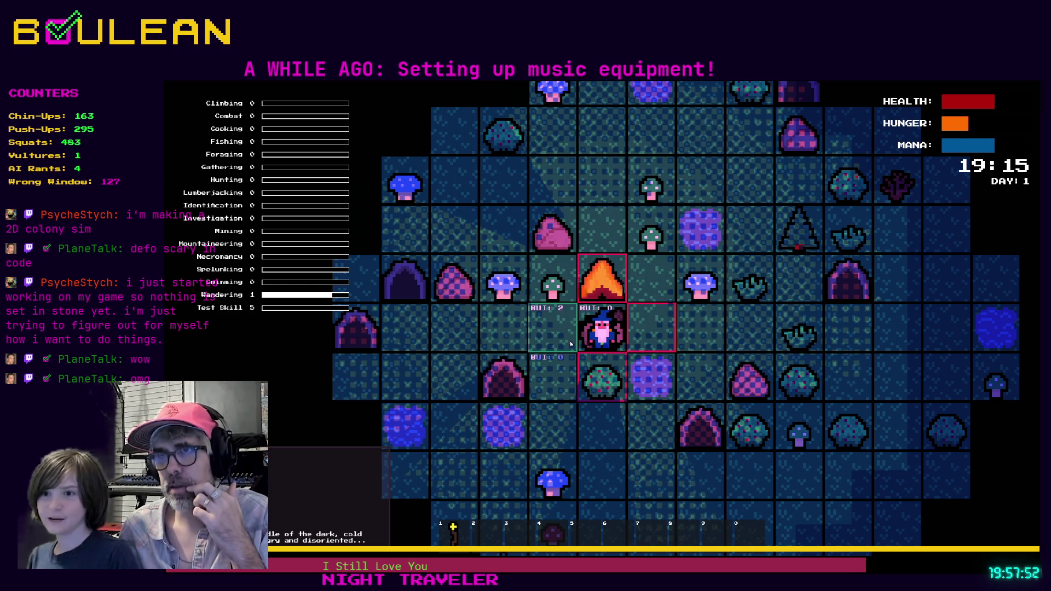
{"action": "left_click", "coordinate": [569, 342]}
Move the wizard one tile right and place another campfire on the tile to his left.
{"action": "key", "text": "c"}
{"action": "left_click", "coordinate": [645, 257]}
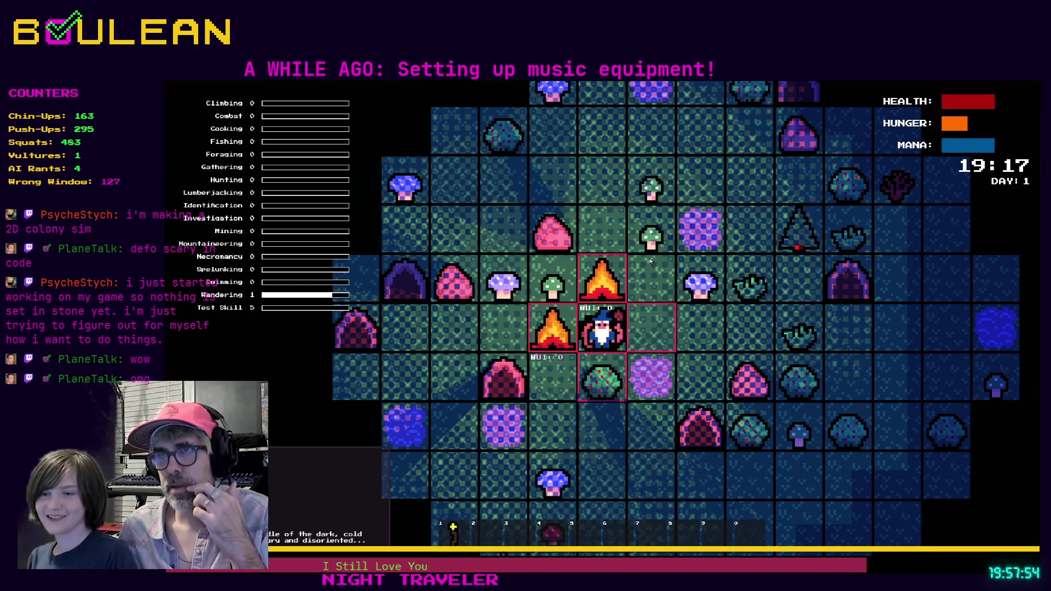
{"action": "left_click", "coordinate": [656, 324]}
{"action": "key", "text": "c"}
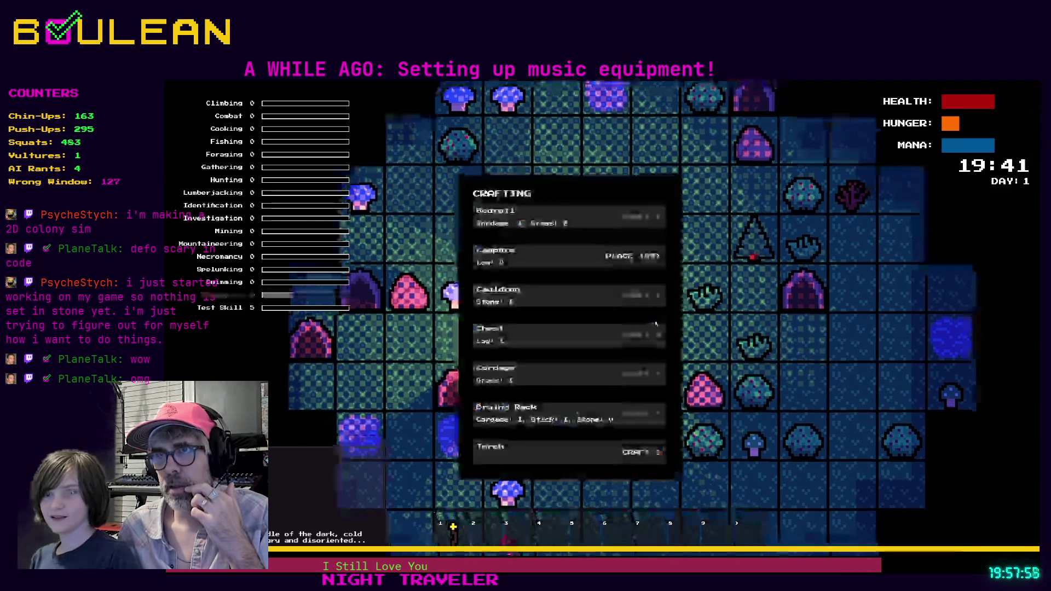
{"action": "left_click", "coordinate": [620, 261]}
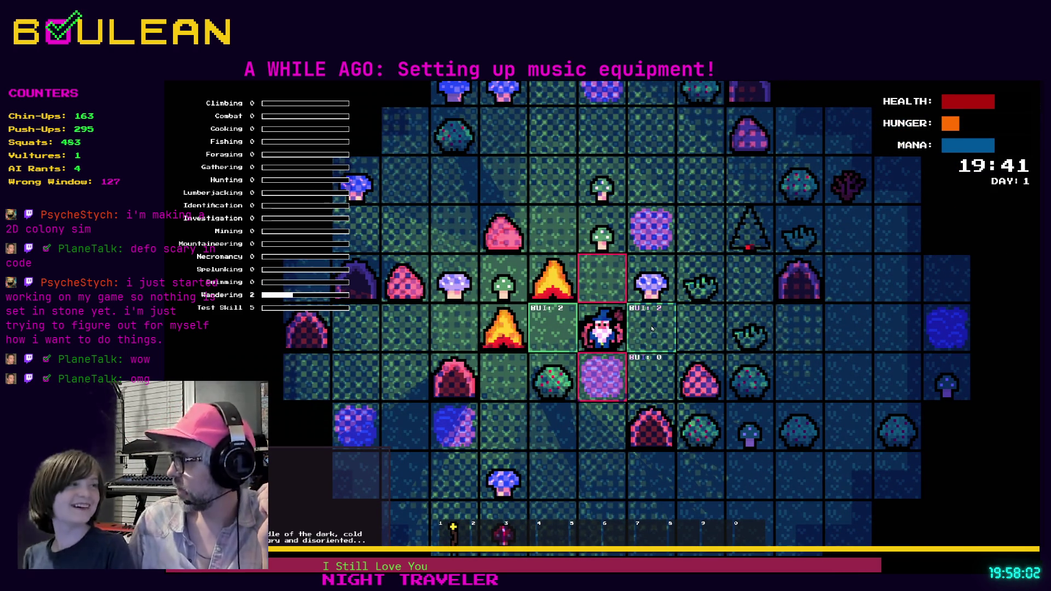
{"action": "left_click", "coordinate": [562, 346]}
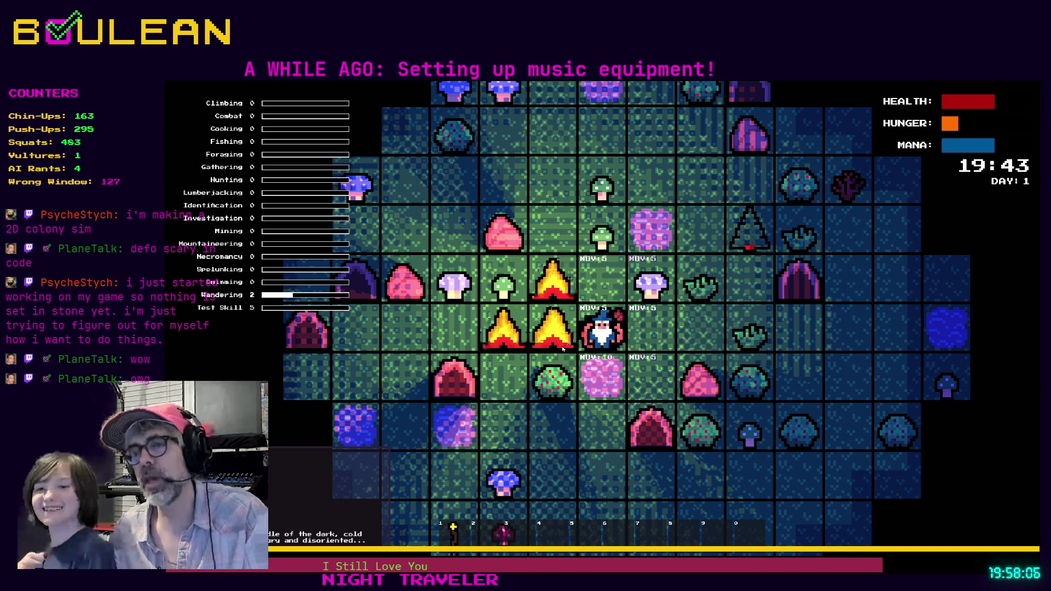
Craft one more campfire, place it right of the wizard, then walk four tiles up.
{"action": "key", "text": "c"}
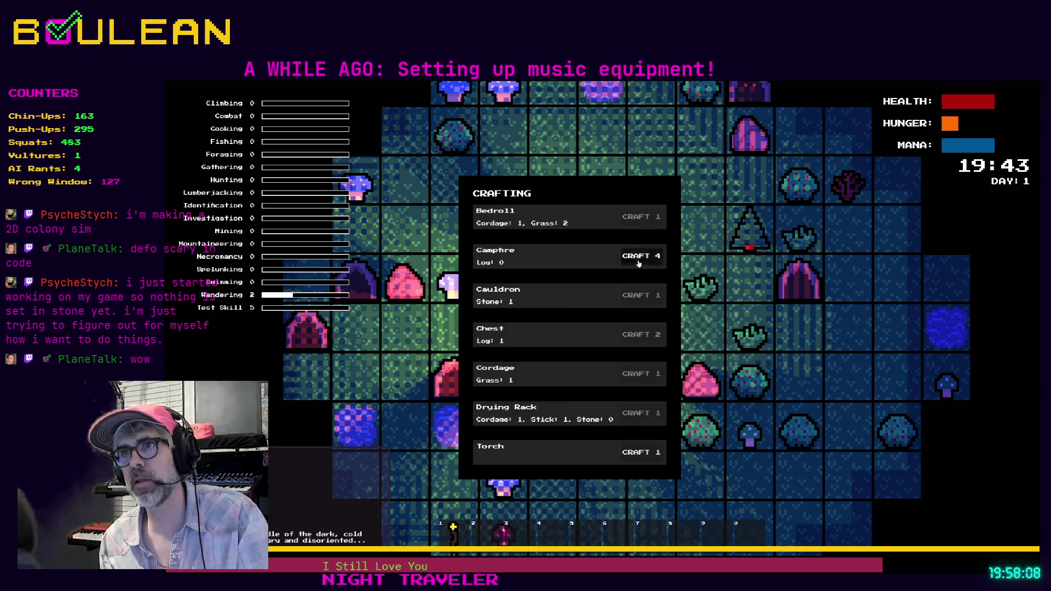
{"action": "left_click", "coordinate": [642, 259]}
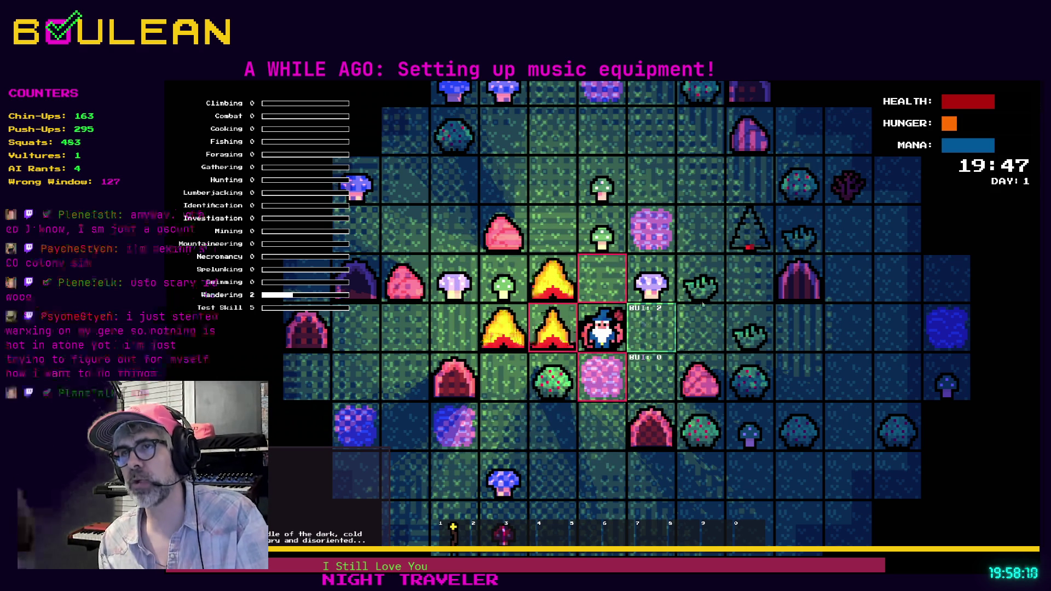
{"action": "key", "text": "Escape"}
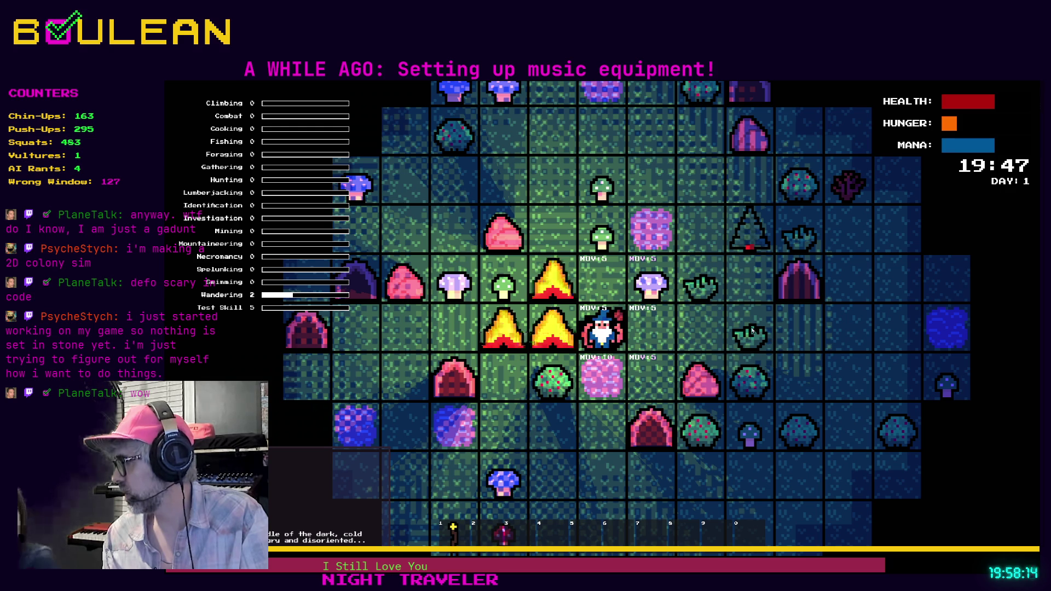
{"action": "key", "text": "c"}
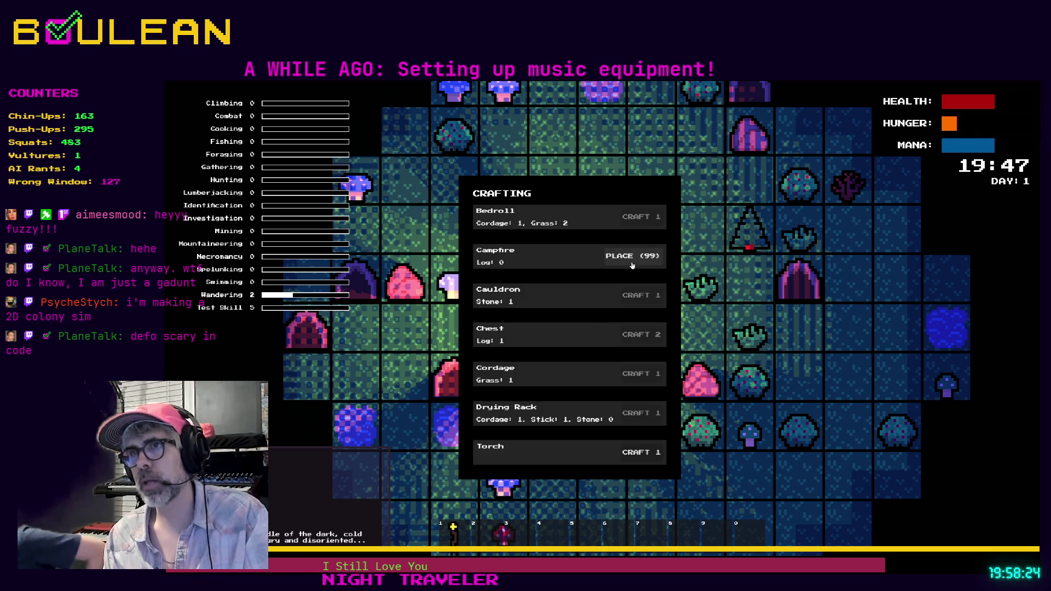
{"action": "left_click", "coordinate": [628, 261]}
{"action": "left_click", "coordinate": [652, 335]}
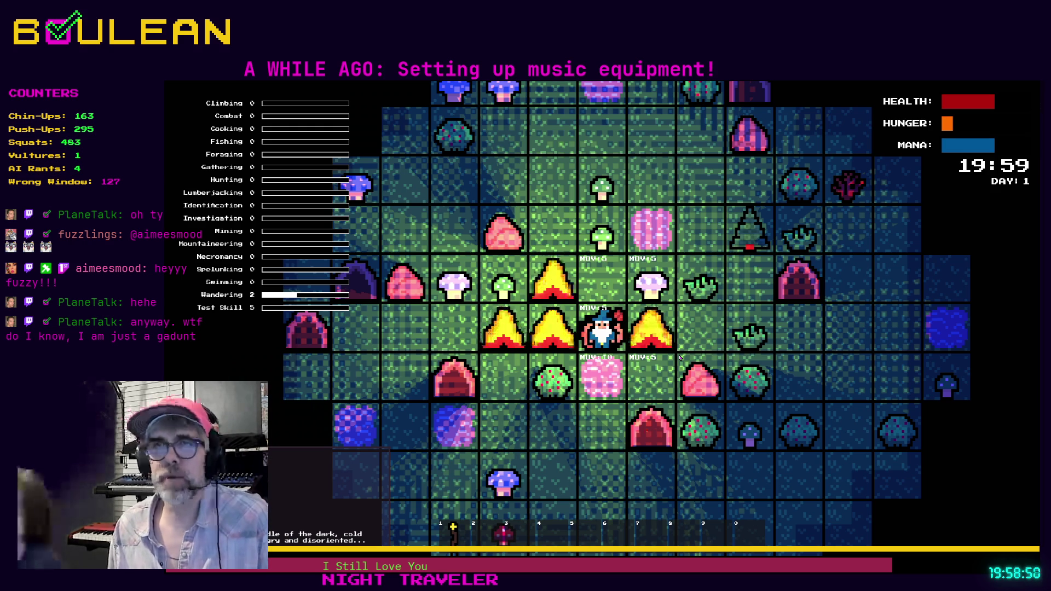
{"action": "key", "text": "Up"}
{"action": "key", "text": "Up"}
{"action": "key", "text": "Up"}
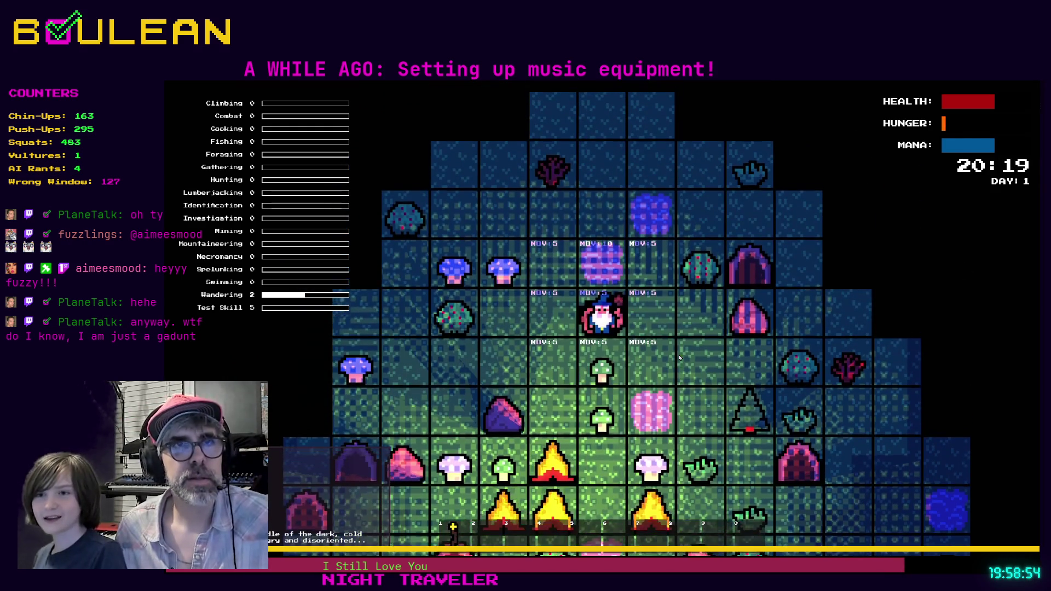
Press CRAFT on the Torch recipe fourteen times while health drains to Game Over at 21:35.
{"action": "key", "text": "c"}
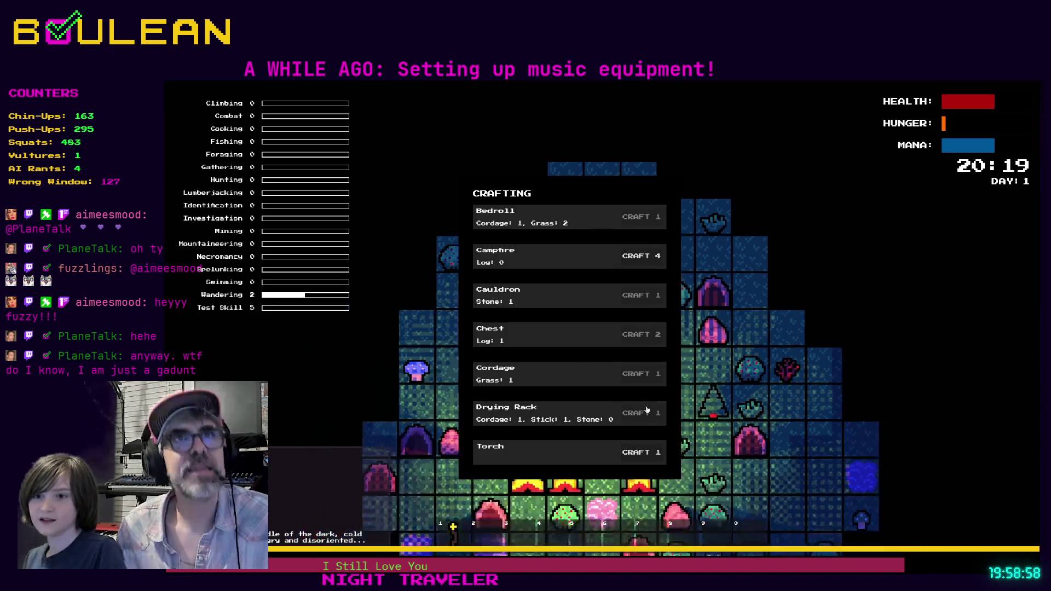
{"action": "left_click", "coordinate": [656, 455]}
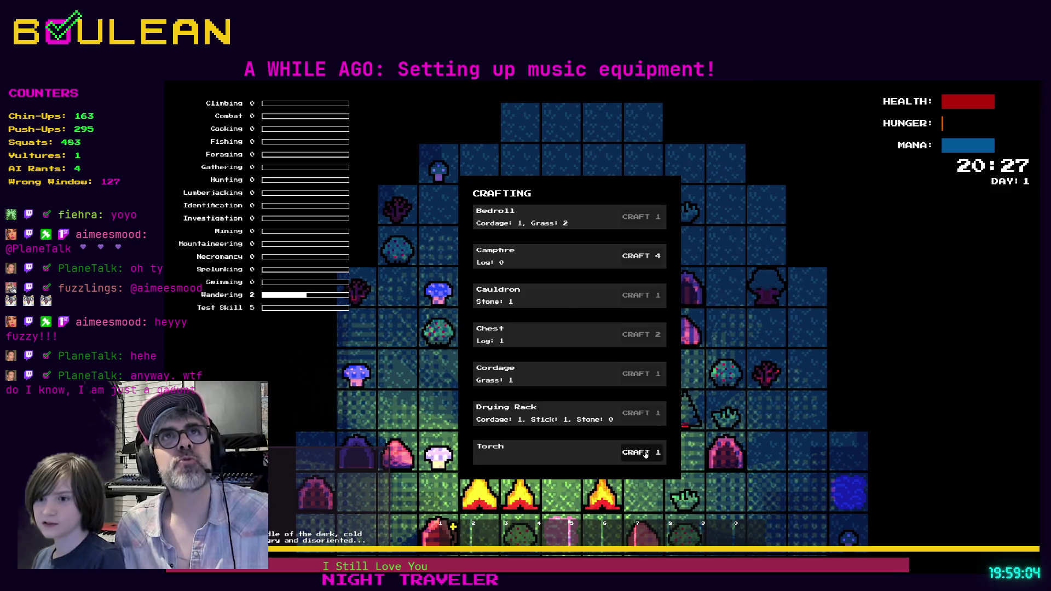
{"action": "left_click", "coordinate": [645, 454]}
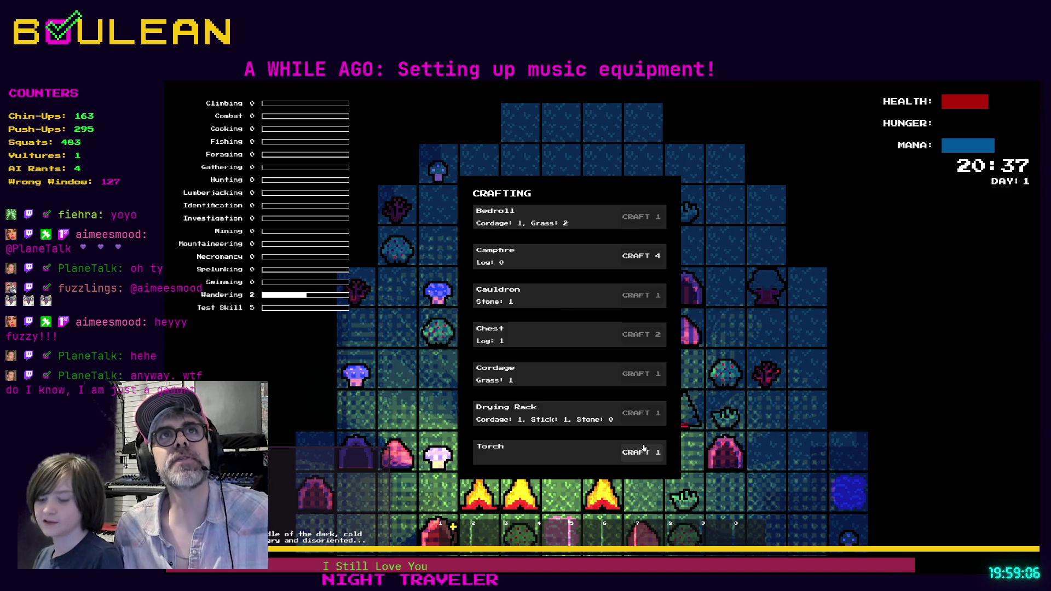
{"action": "left_click", "coordinate": [628, 450]}
{"action": "left_click", "coordinate": [630, 455]}
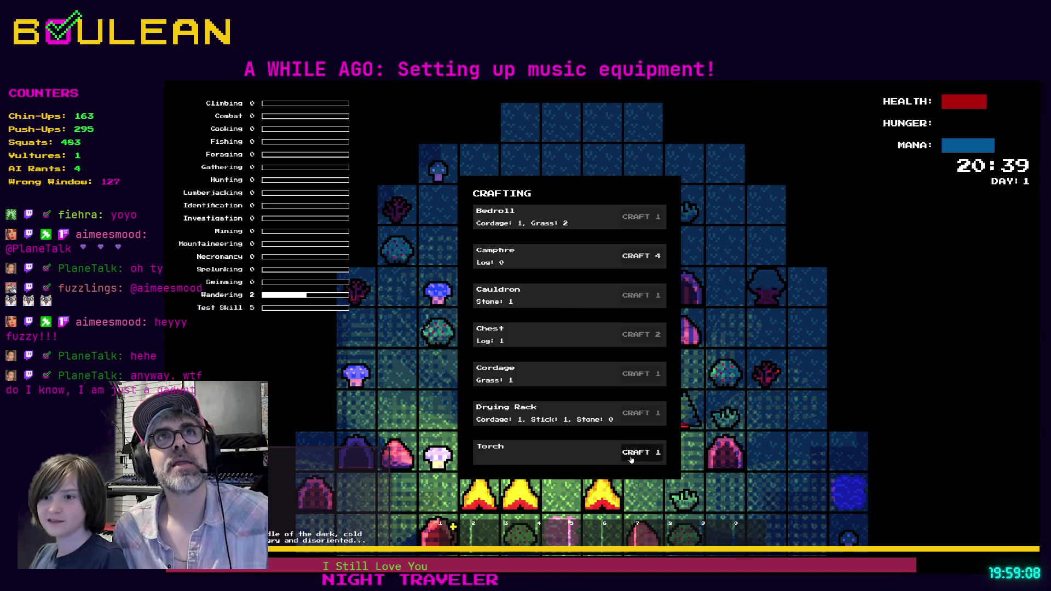
{"action": "left_click", "coordinate": [630, 459]}
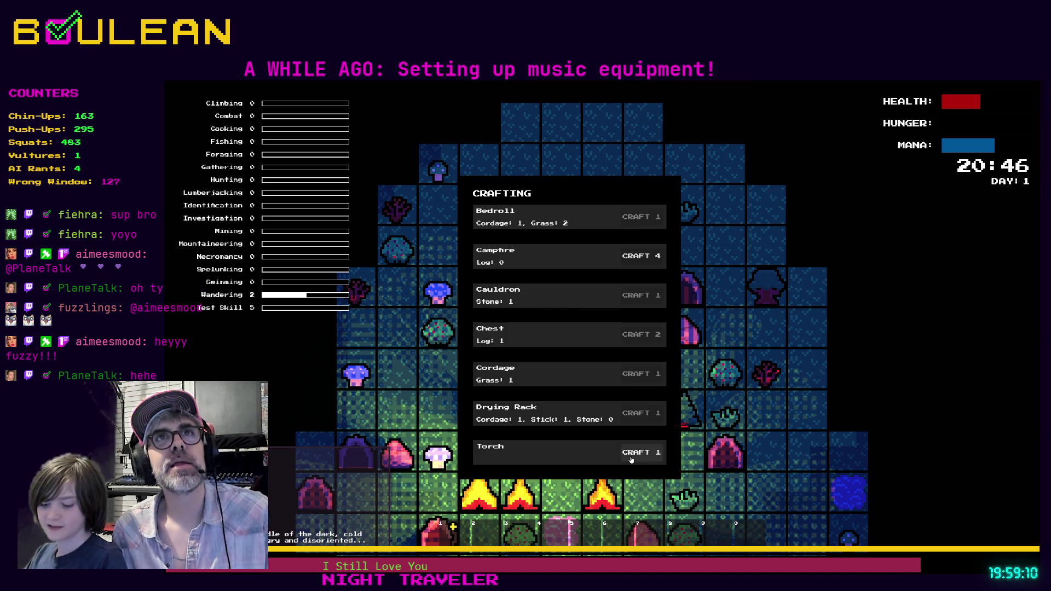
{"action": "left_click", "coordinate": [631, 460]}
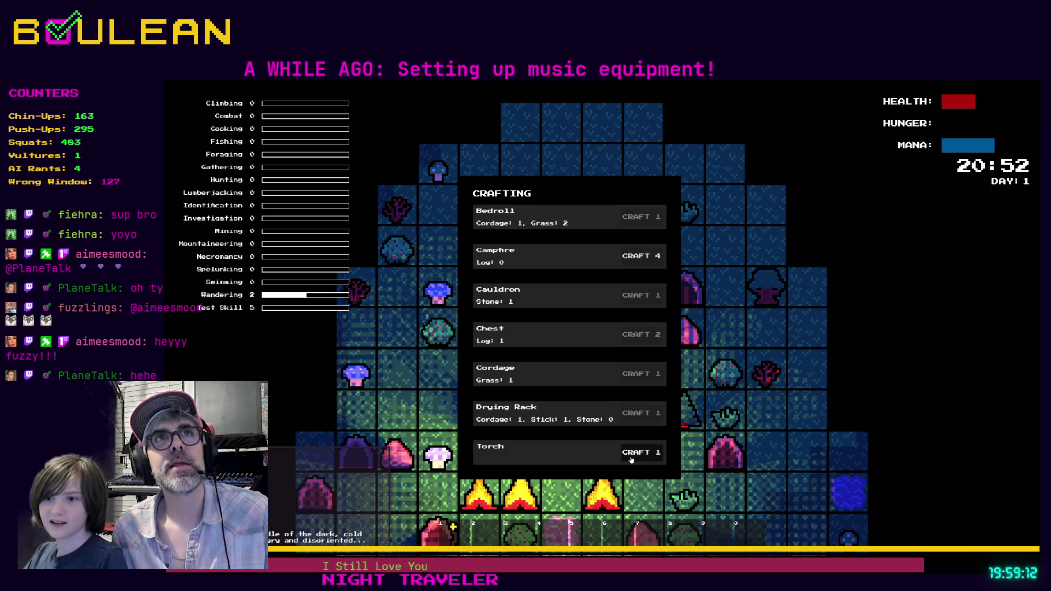
{"action": "left_click", "coordinate": [633, 457]}
{"action": "left_click", "coordinate": [634, 454]}
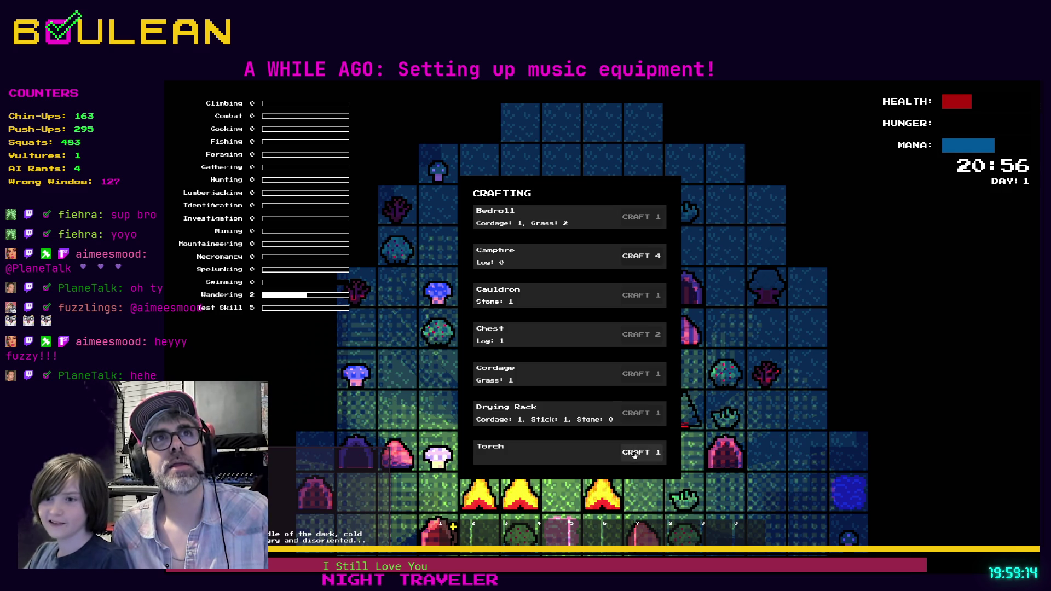
{"action": "left_click", "coordinate": [635, 454]}
{"action": "left_click", "coordinate": [634, 455]}
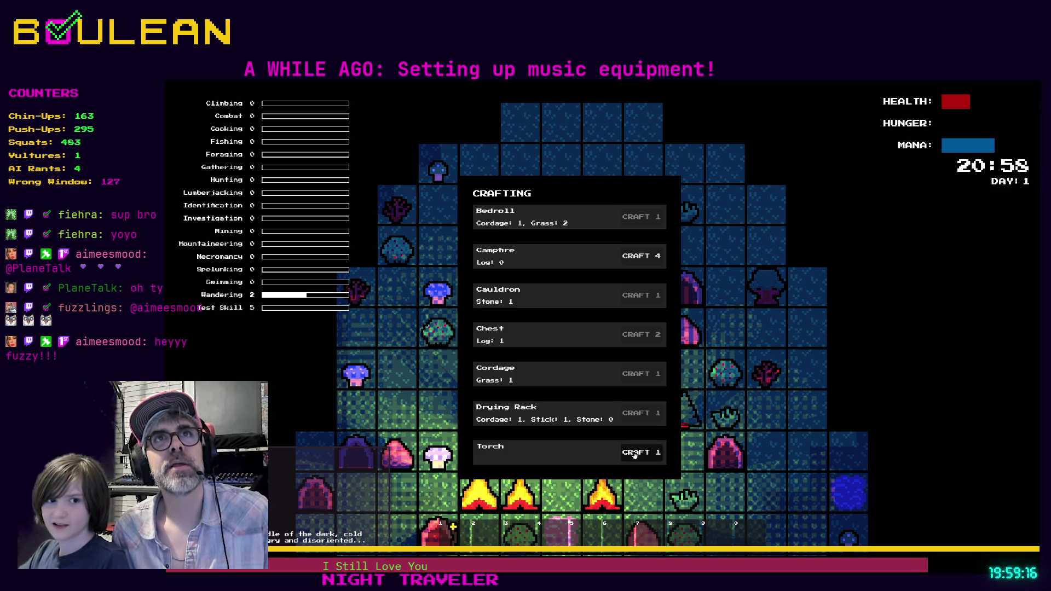
{"action": "left_click", "coordinate": [634, 454]}
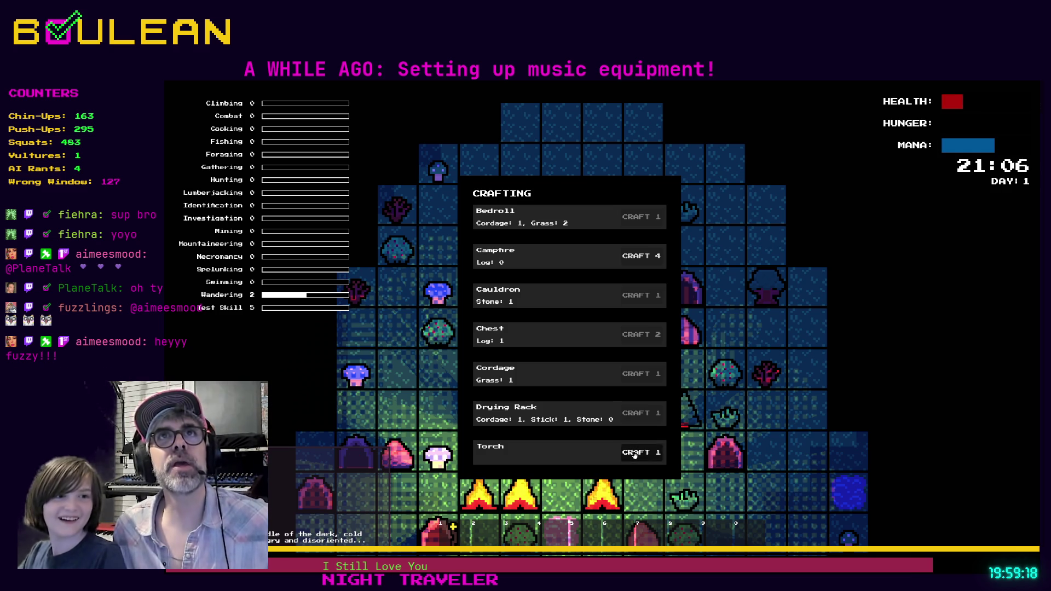
{"action": "left_click", "coordinate": [635, 455]}
{"action": "left_click", "coordinate": [635, 454]}
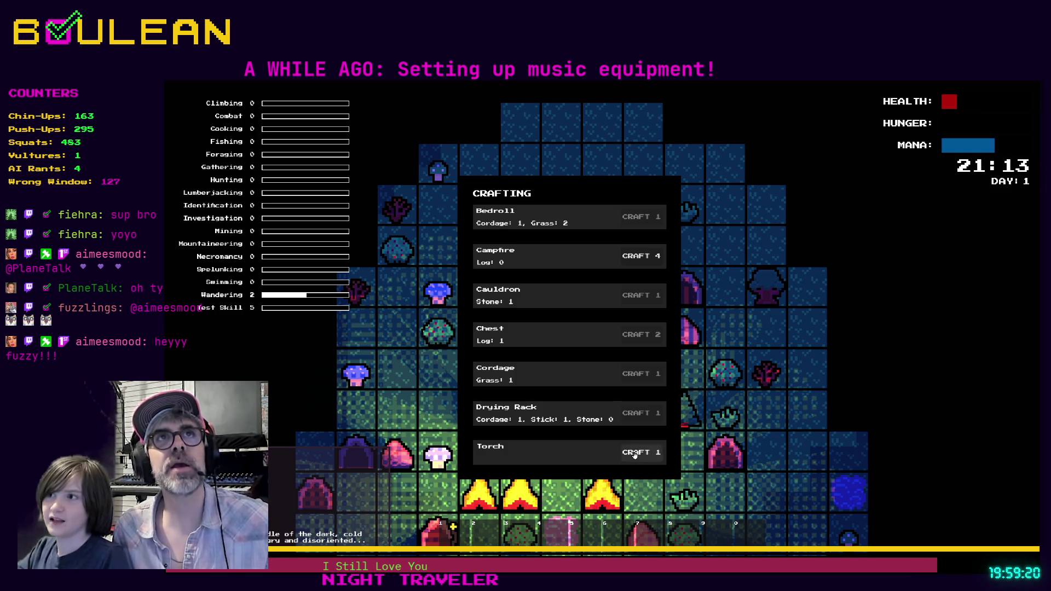
{"action": "left_click", "coordinate": [634, 454]}
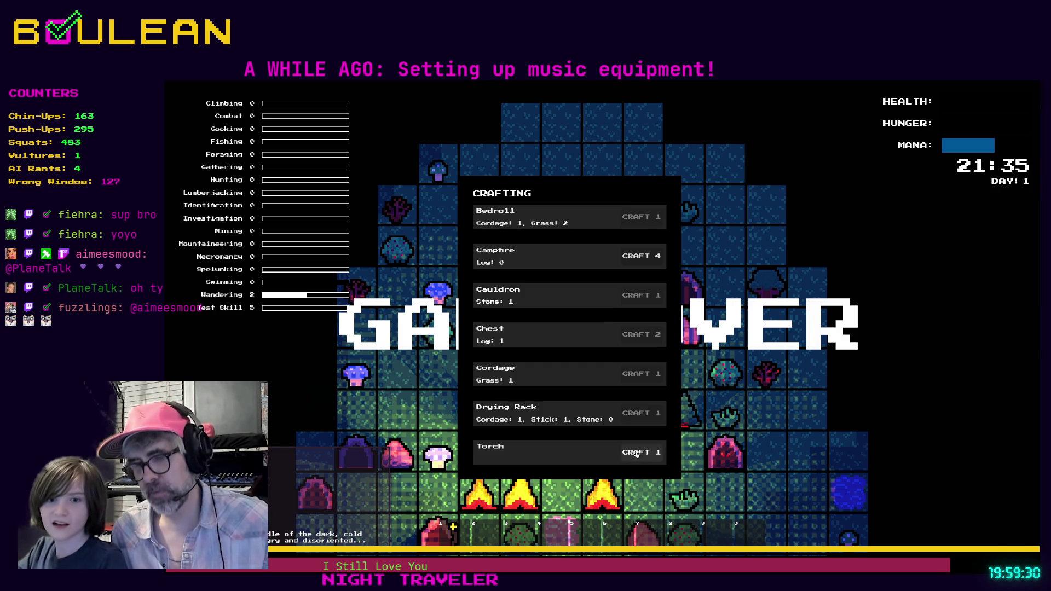
Close the crafting panel, toggle it open and shut again, and let the game run into Day 2.
{"action": "left_click", "coordinate": [636, 453]}
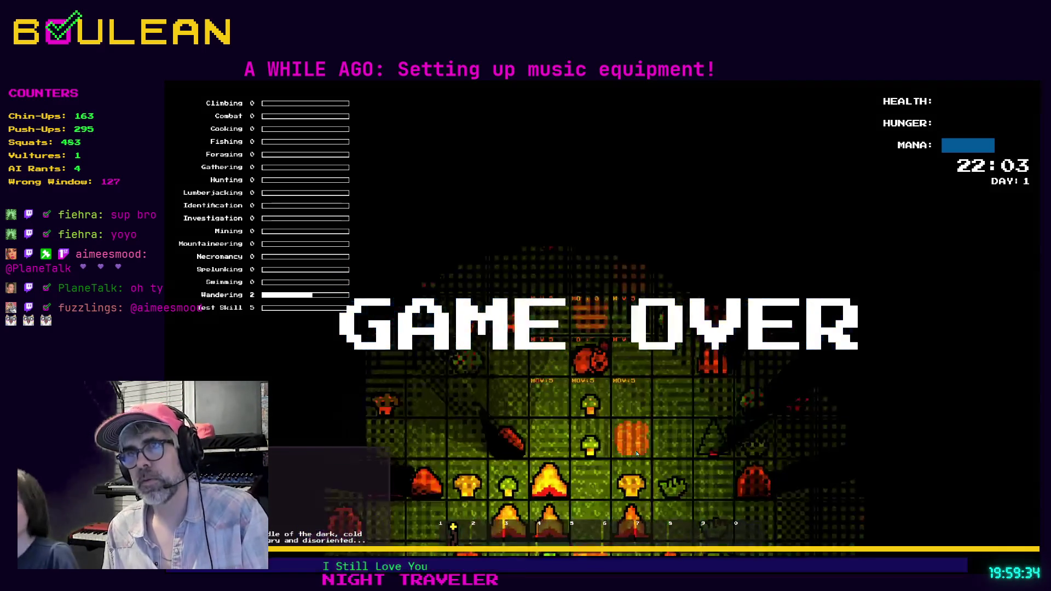
{"action": "key", "text": "c"}
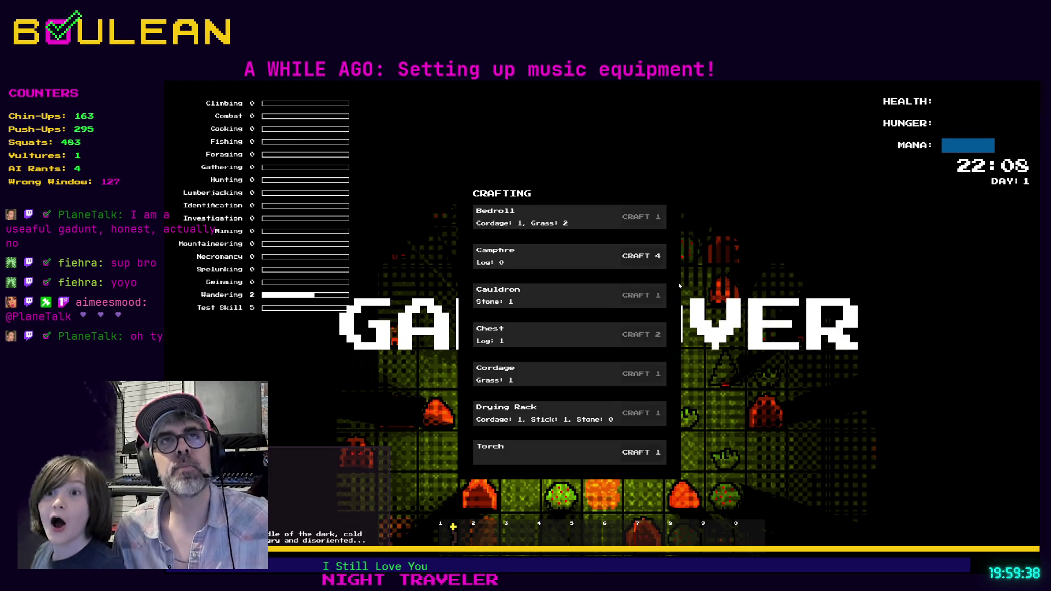
{"action": "key", "text": "c"}
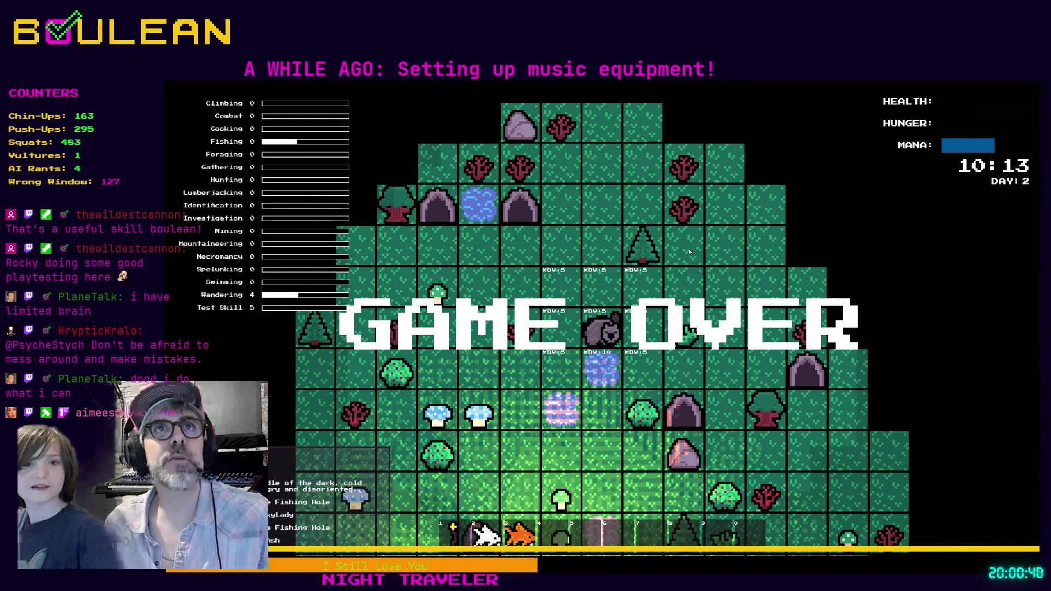
Place a campfire right of the player, let the game run to 22:19 on Day 2, then stop it.
{"action": "key", "text": "c"}
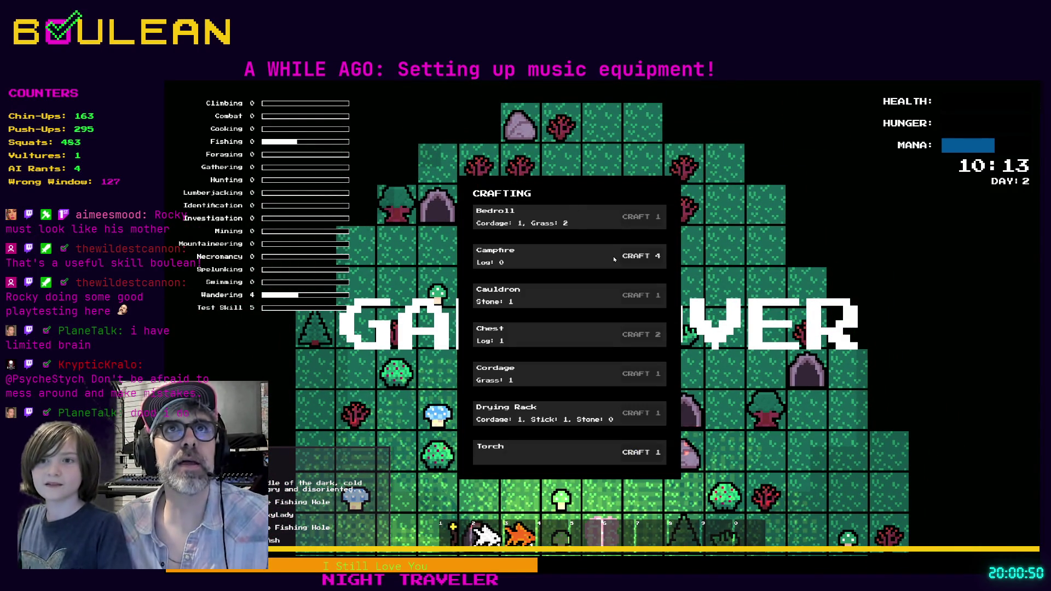
{"action": "left_click", "coordinate": [634, 255]}
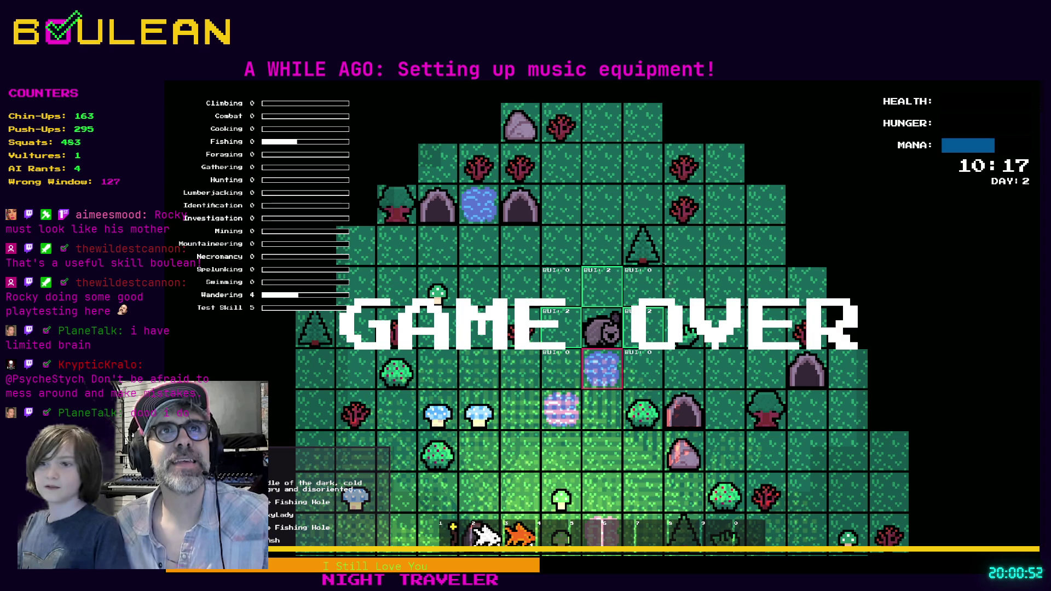
{"action": "left_click", "coordinate": [659, 302]}
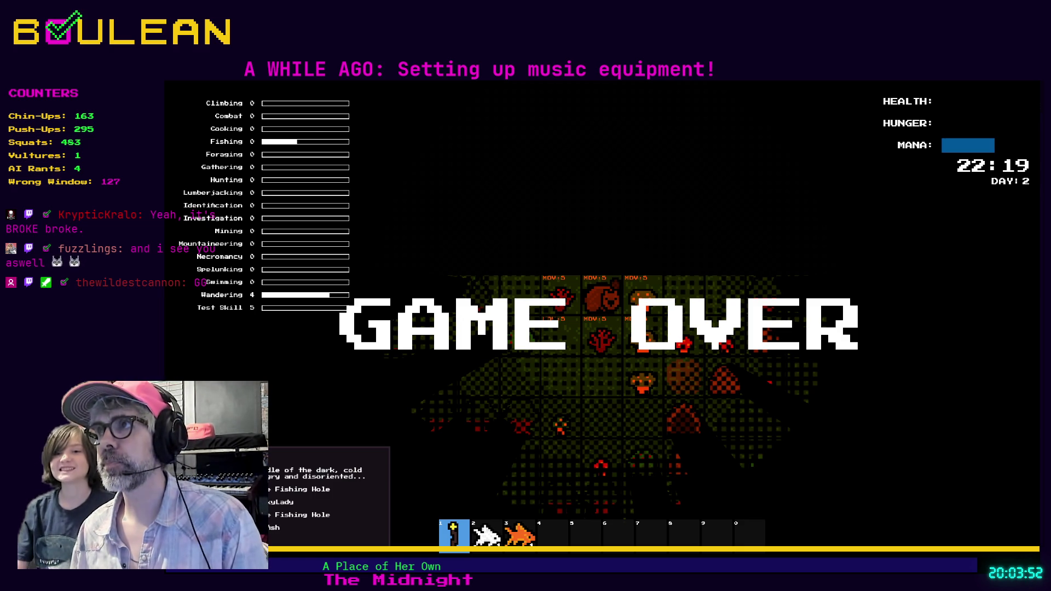
{"action": "left_click", "coordinate": [926, 92]}
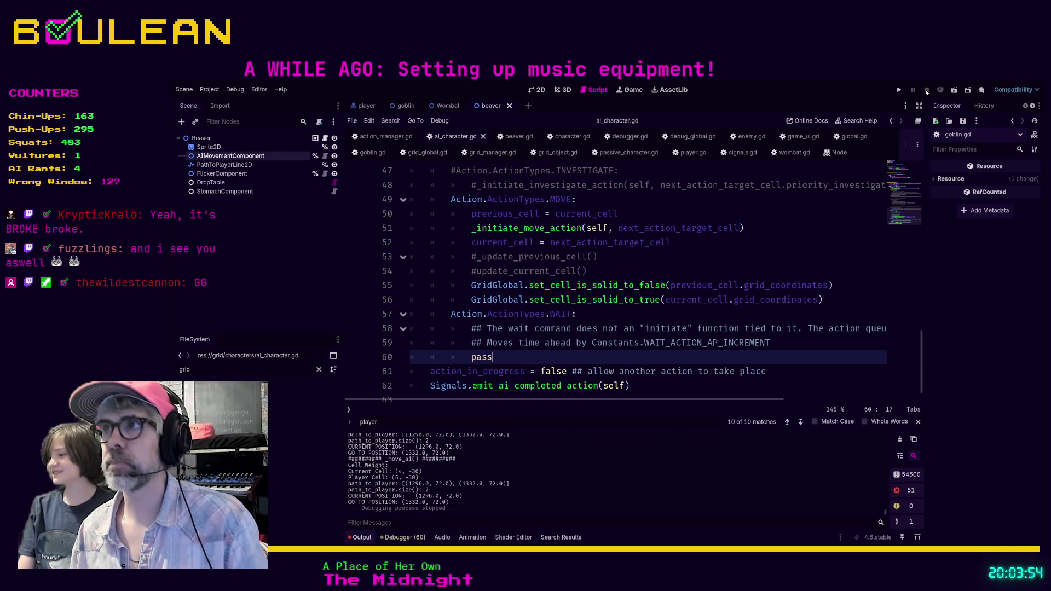
Review ai_character.gd around line 53, then rerun the project with F5.
{"action": "left_click", "coordinate": [630, 257]}
{"action": "scroll", "coordinate": [628, 250], "scroll_direction": "down", "scroll_amount": 1}
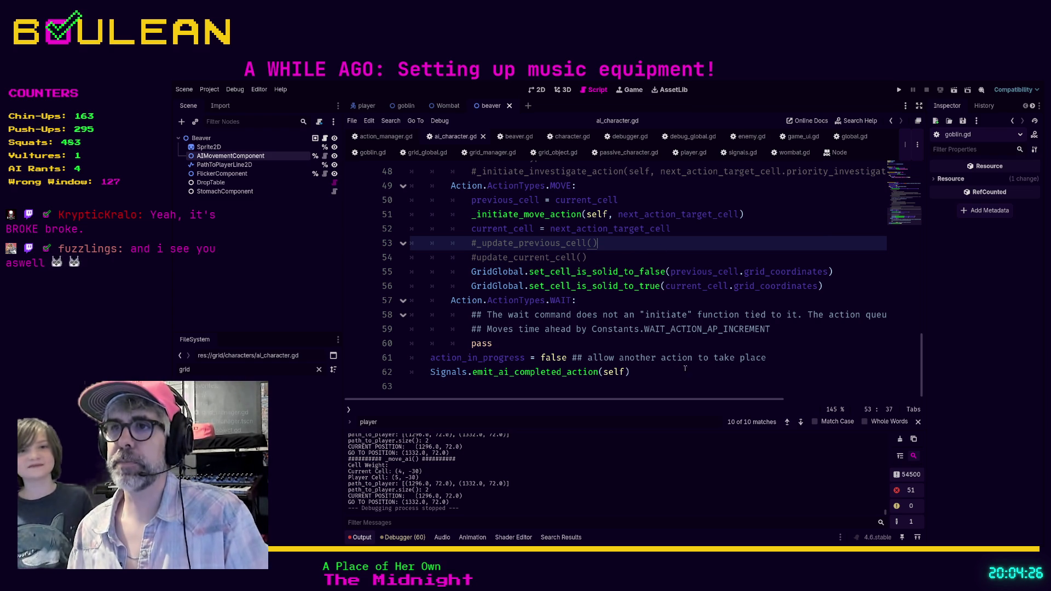
{"action": "scroll", "coordinate": [687, 367], "scroll_direction": "up", "scroll_amount": 1}
{"action": "left_click_drag", "start_coordinate": [509, 357], "coordinate": [636, 347]}
{"action": "key", "text": "F5"}
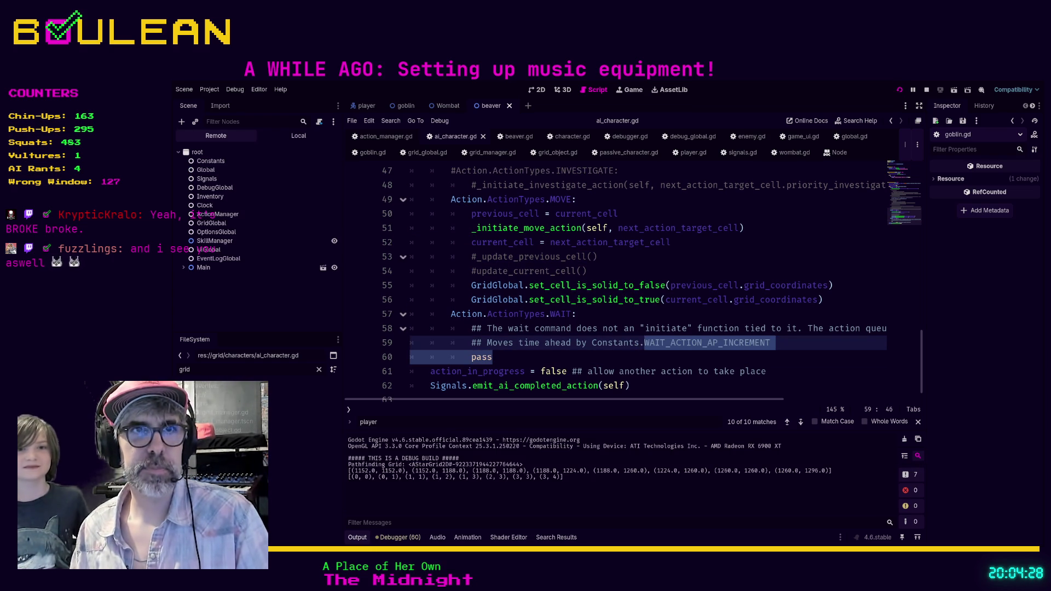
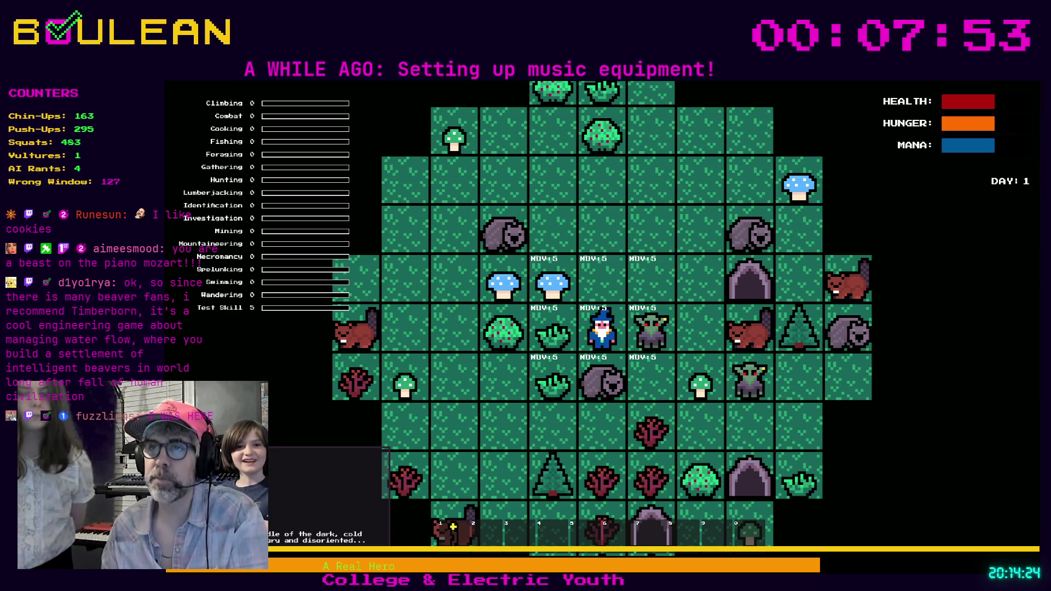
Walk the wizard right, up, left and back over several turns until night falls at 18:45.
{"action": "key", "text": "Right"}
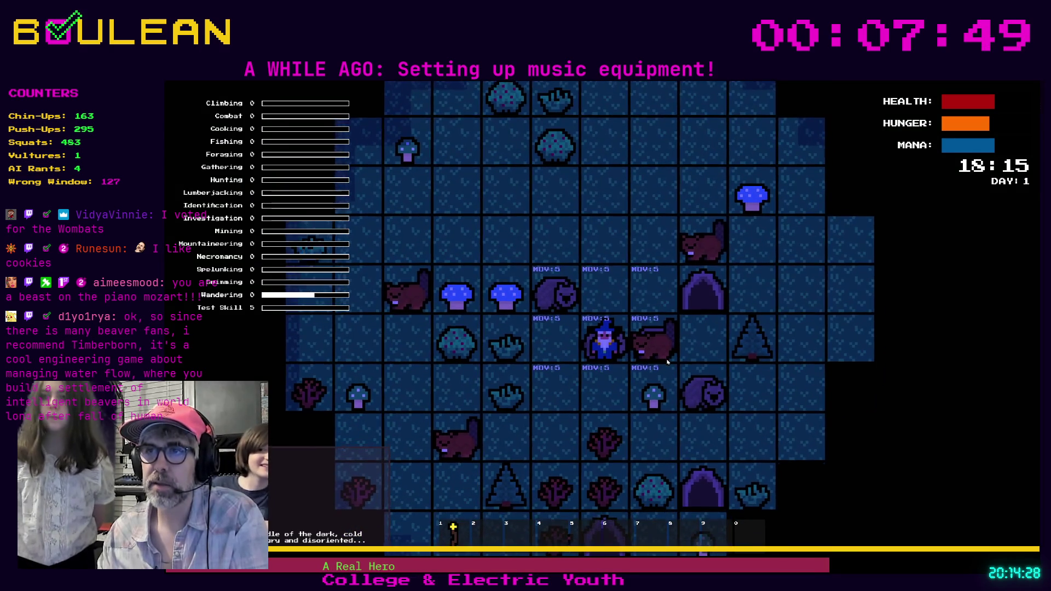
{"action": "key", "text": "Up"}
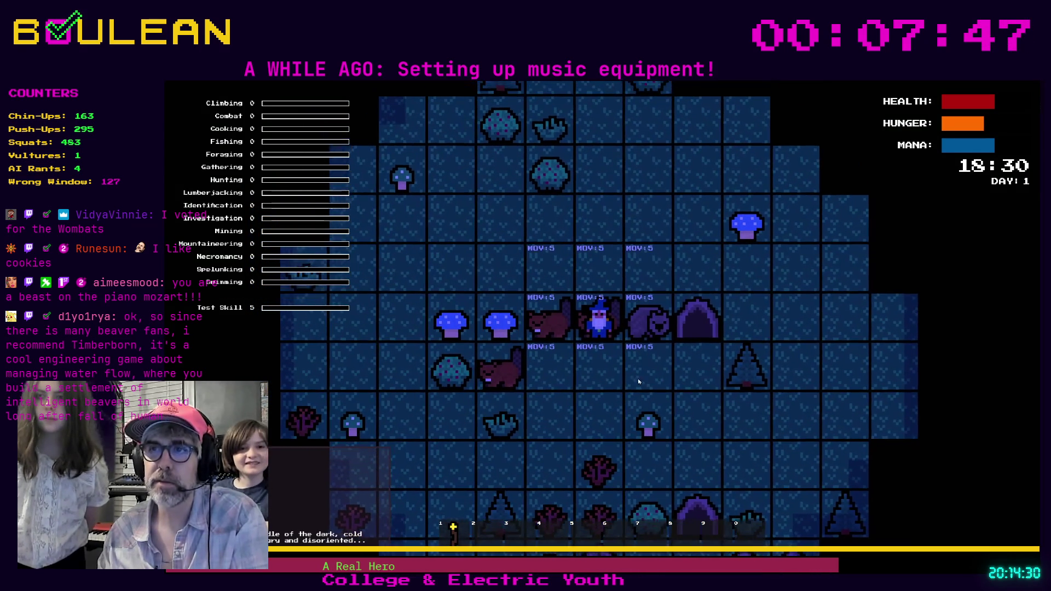
{"action": "key", "text": "Left"}
{"action": "key", "text": "Right"}
{"action": "key", "text": "Left"}
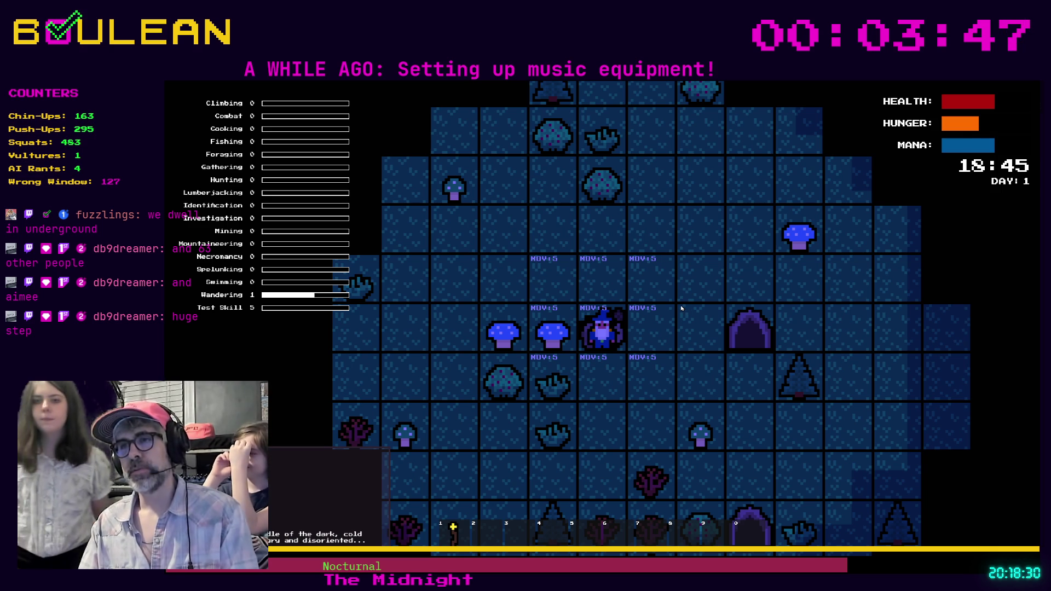
Stop the test run with F8 and place the caret after pass on line 60 of ai_character.gd.
{"action": "key", "text": "F8"}
{"action": "left_click", "coordinate": [621, 356]}
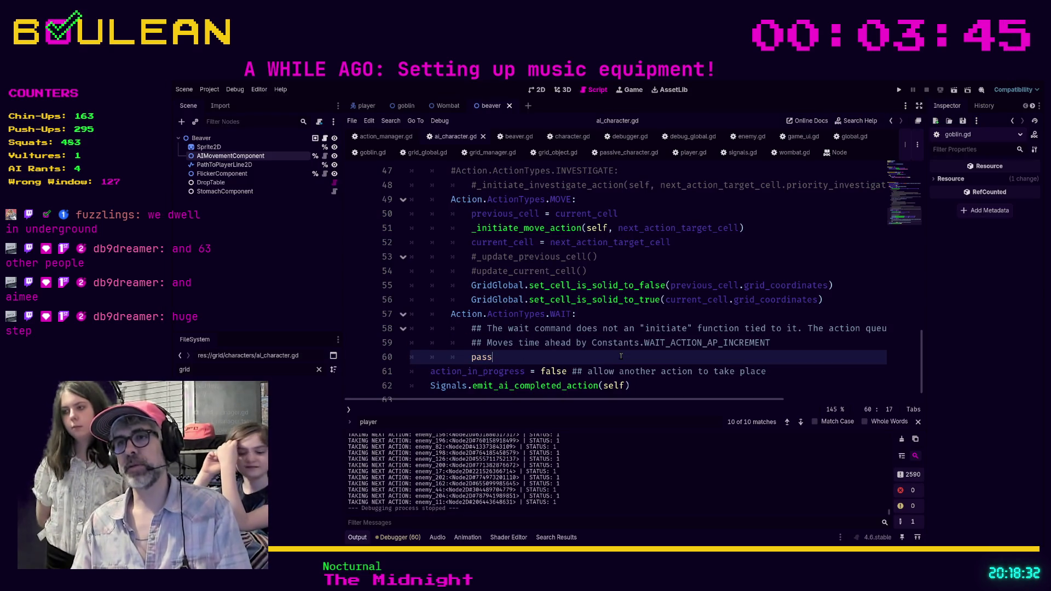
Delete the two commented-out update_current_cell lines under the MOVE action.
{"action": "key", "text": "Up"}
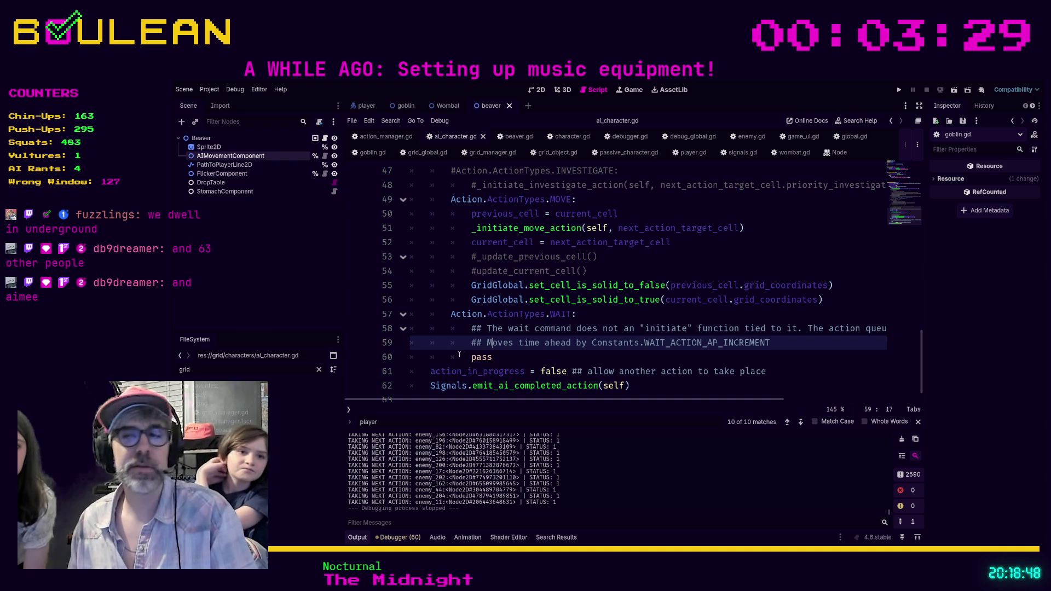
{"action": "left_click", "coordinate": [554, 357]}
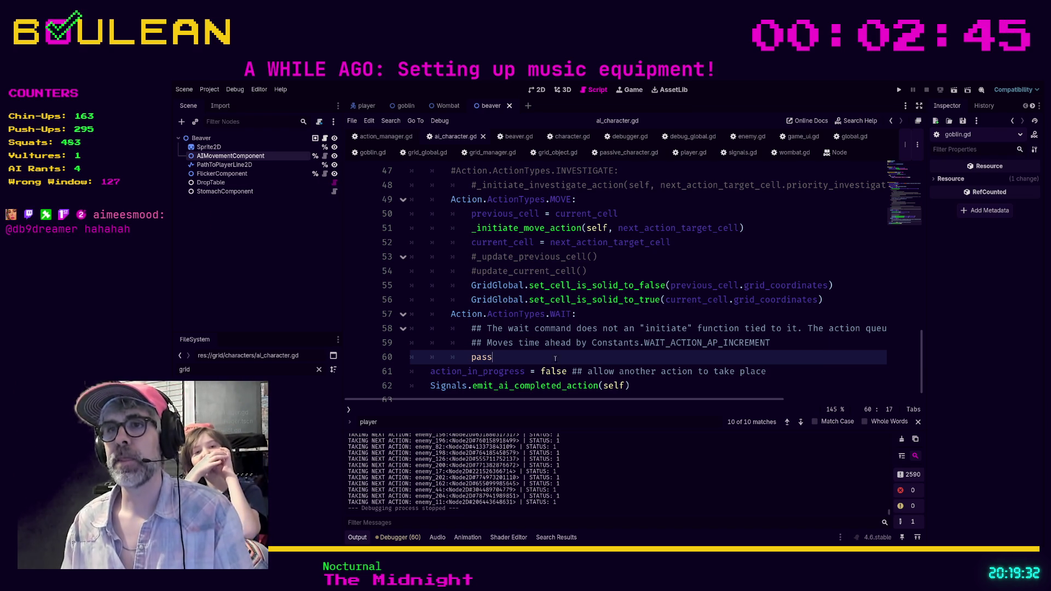
{"action": "left_click", "coordinate": [631, 272]}
{"action": "key", "text": "shift+Home"}
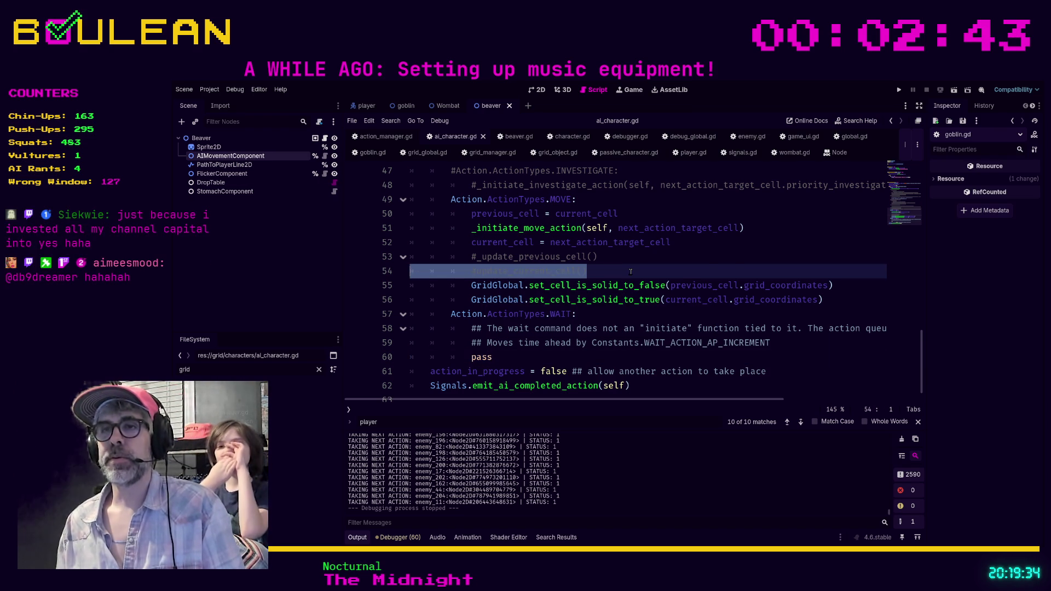
{"action": "key", "text": "BackSpace"}
{"action": "key", "text": "BackSpace"}
{"action": "key", "text": "shift+Home"}
{"action": "key", "text": "BackSpace"}
{"action": "key", "text": "BackSpace"}
Uncomment the investigate action call on line 48.
{"action": "key", "text": "Up"}
{"action": "key", "text": "Up"}
{"action": "key", "text": "Up"}
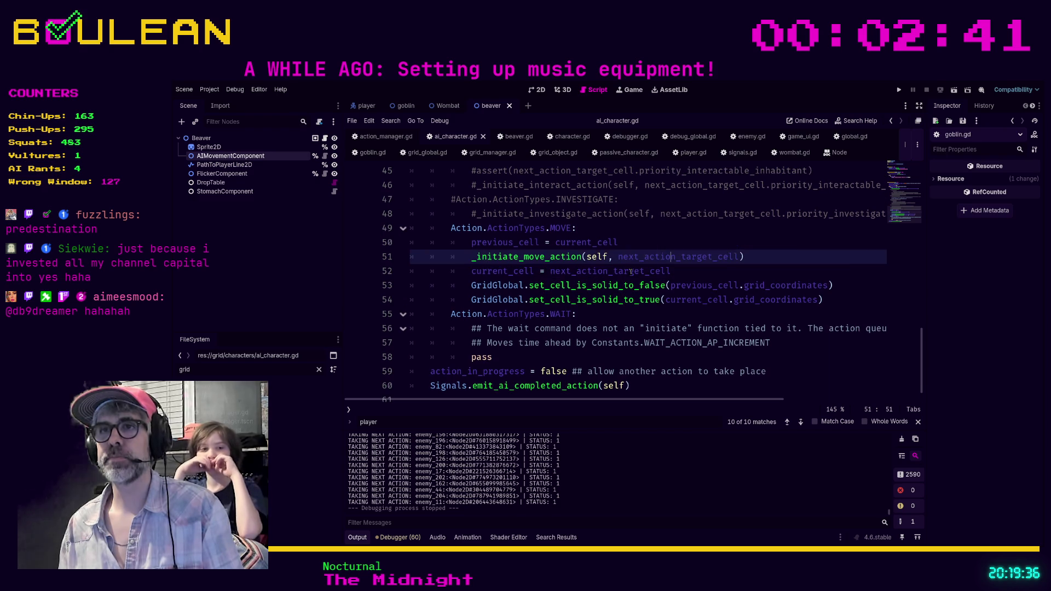
{"action": "key", "text": "ctrl+k"}
{"action": "key", "text": "End"}
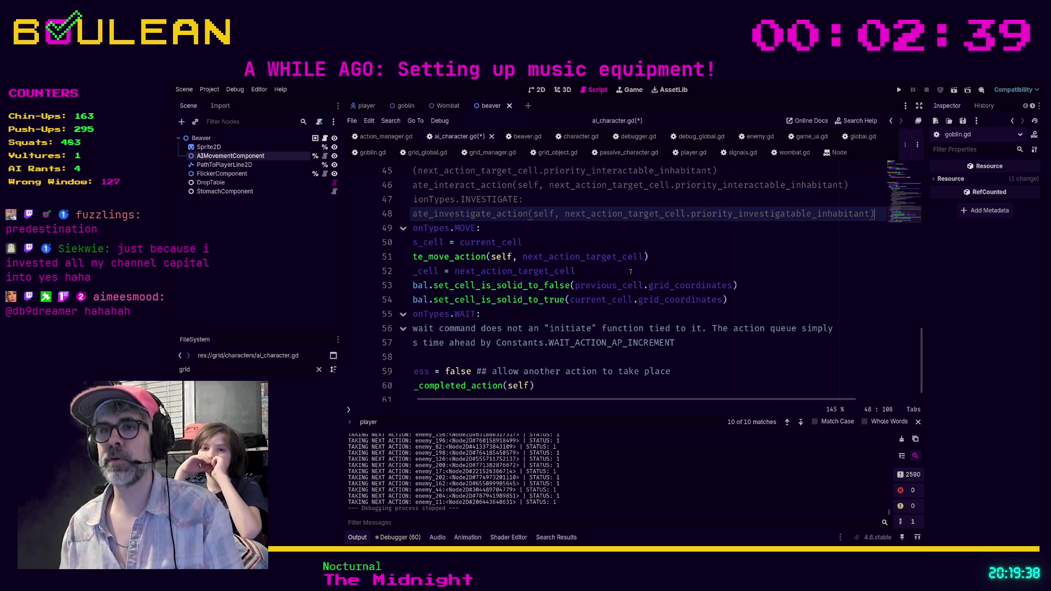
{"action": "scroll", "coordinate": [575, 408], "scroll_direction": "left", "scroll_amount": 3}
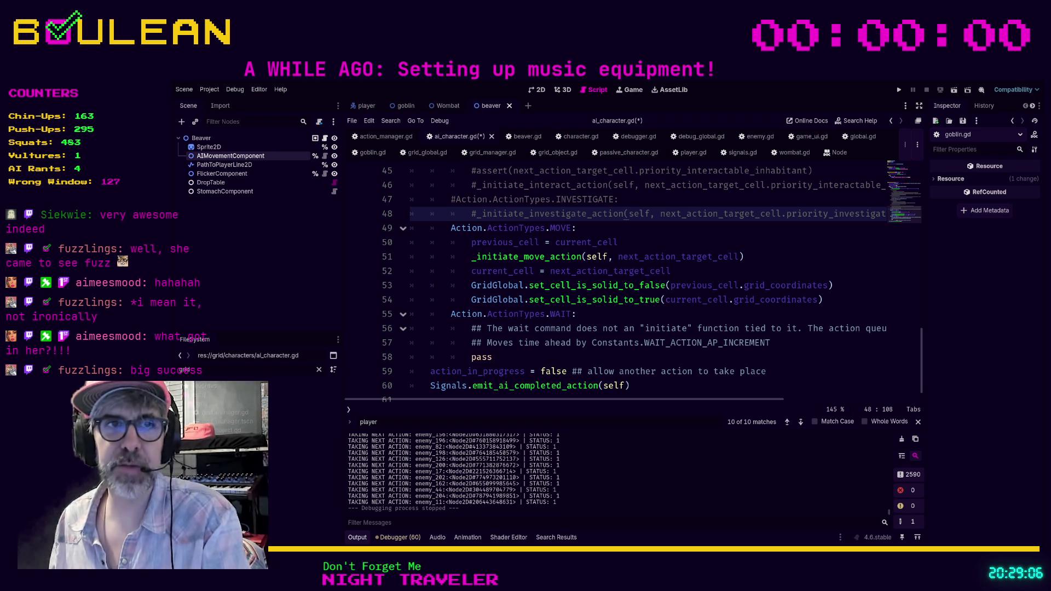
Review the INVESTIGATE and WAIT branches, leaving the caret at the end of line 60.
{"action": "left_click", "coordinate": [561, 356]}
{"action": "scroll", "coordinate": [561, 356], "scroll_direction": "up", "scroll_amount": 4}
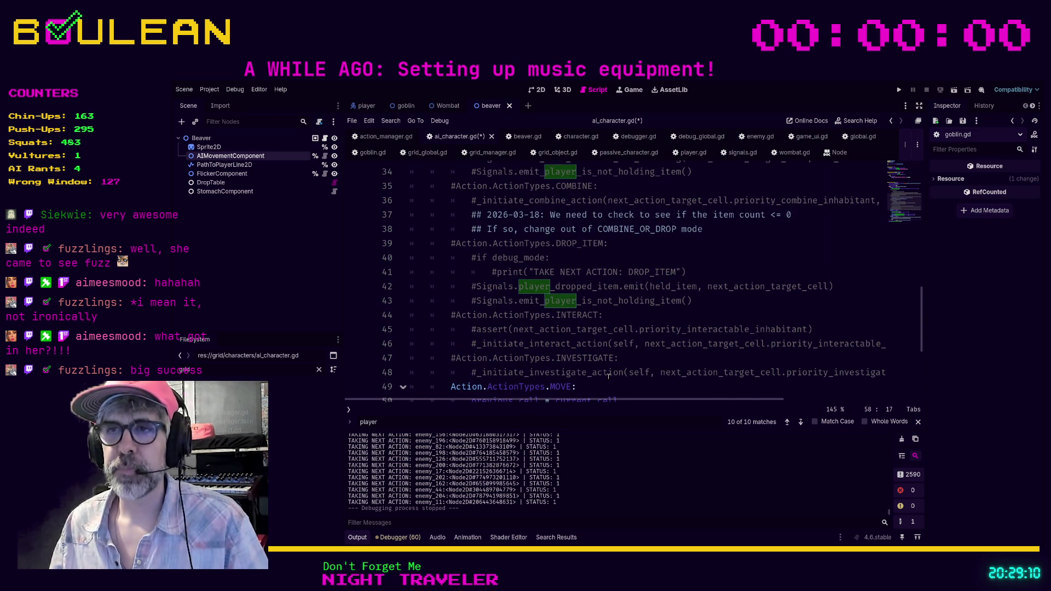
{"action": "left_click_drag", "start_coordinate": [608, 376], "coordinate": [645, 379]}
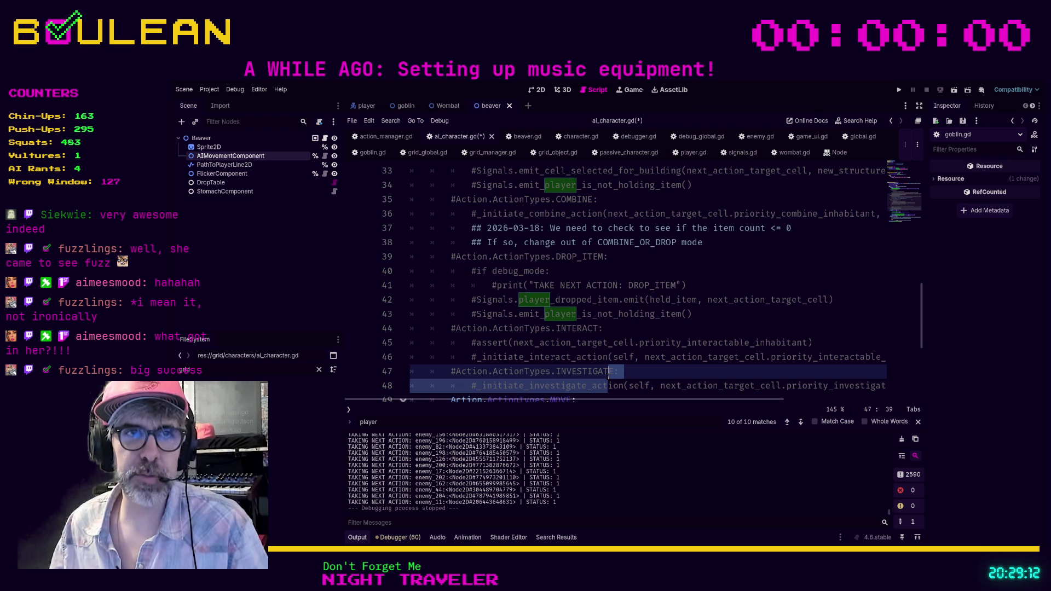
{"action": "left_click", "coordinate": [645, 374]}
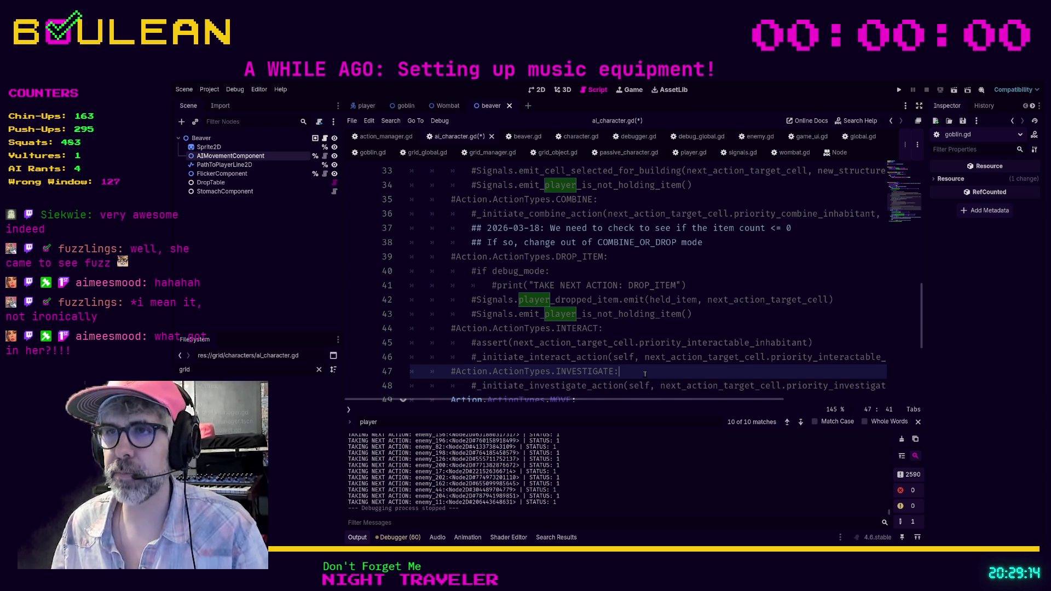
{"action": "scroll", "coordinate": [641, 368], "scroll_direction": "down", "scroll_amount": 3}
{"action": "left_click", "coordinate": [673, 361]}
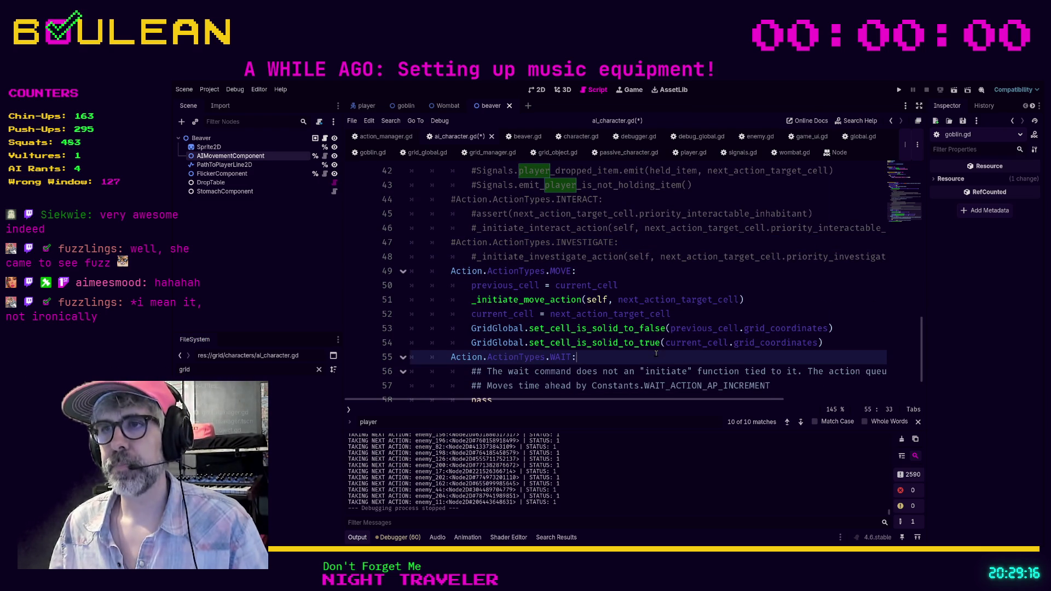
{"action": "scroll", "coordinate": [553, 339], "scroll_direction": "down", "scroll_amount": 2}
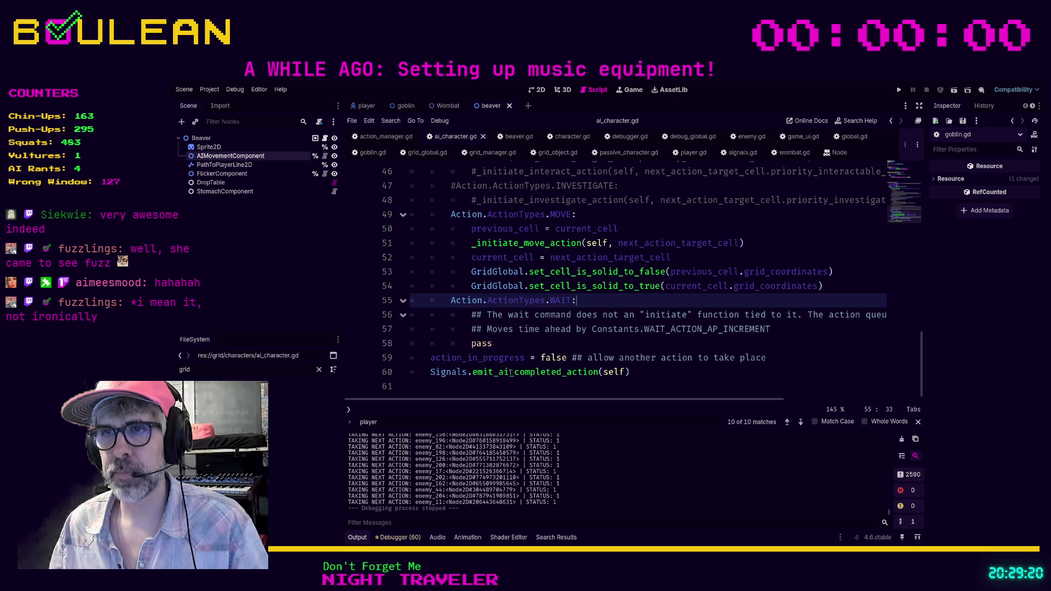
{"action": "left_click_drag", "start_coordinate": [649, 372], "coordinate": [647, 373]}
{"action": "left_click", "coordinate": [661, 387]}
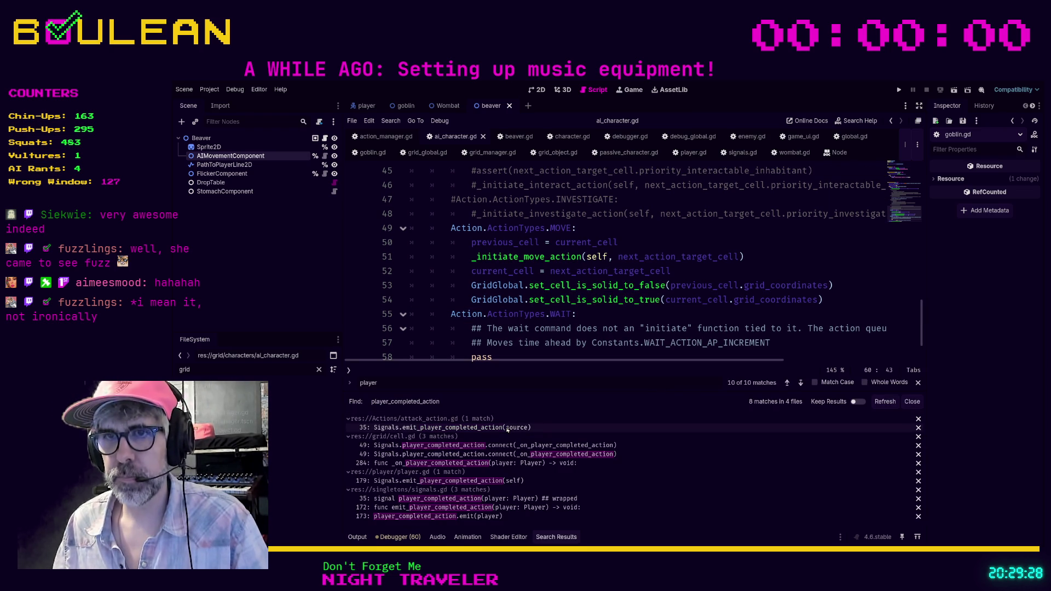
{"action": "left_click", "coordinate": [602, 353]}
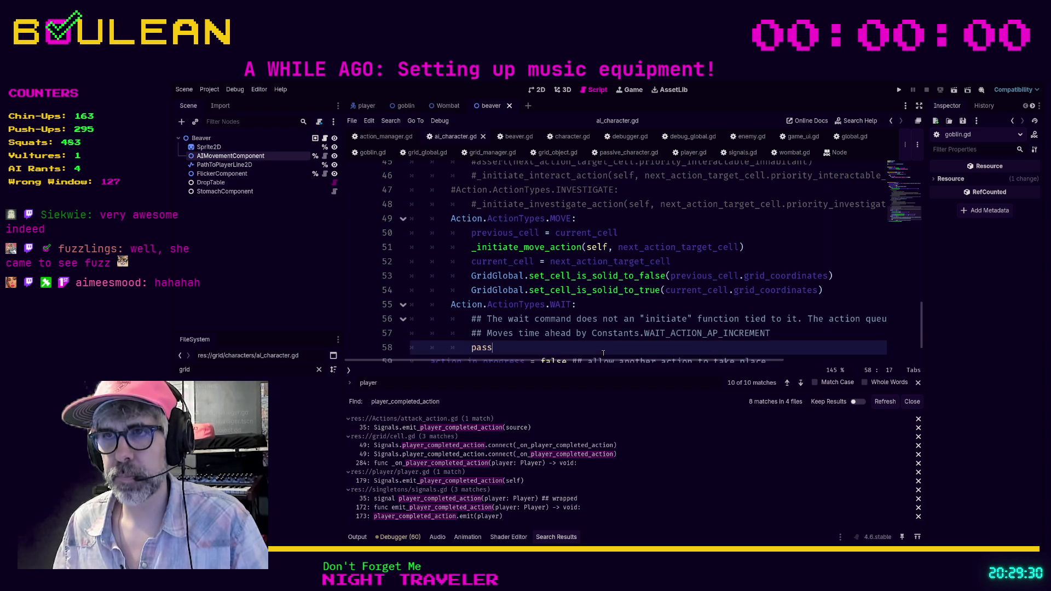
{"action": "scroll", "coordinate": [574, 344], "scroll_direction": "down", "scroll_amount": 1}
{"action": "left_click", "coordinate": [568, 353]}
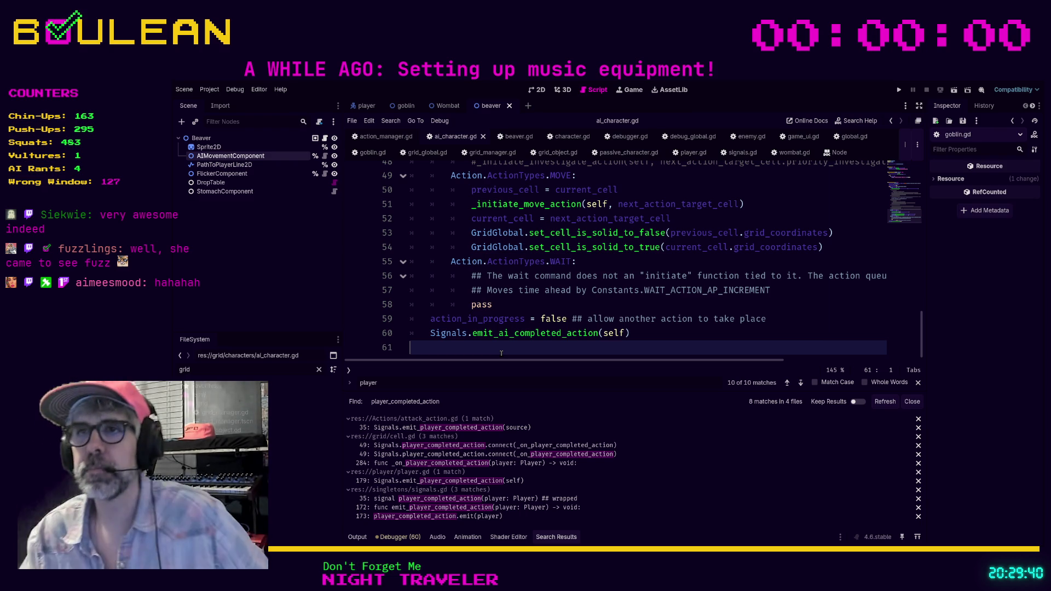
{"action": "scroll", "coordinate": [501, 353], "scroll_direction": "up", "scroll_amount": 8}
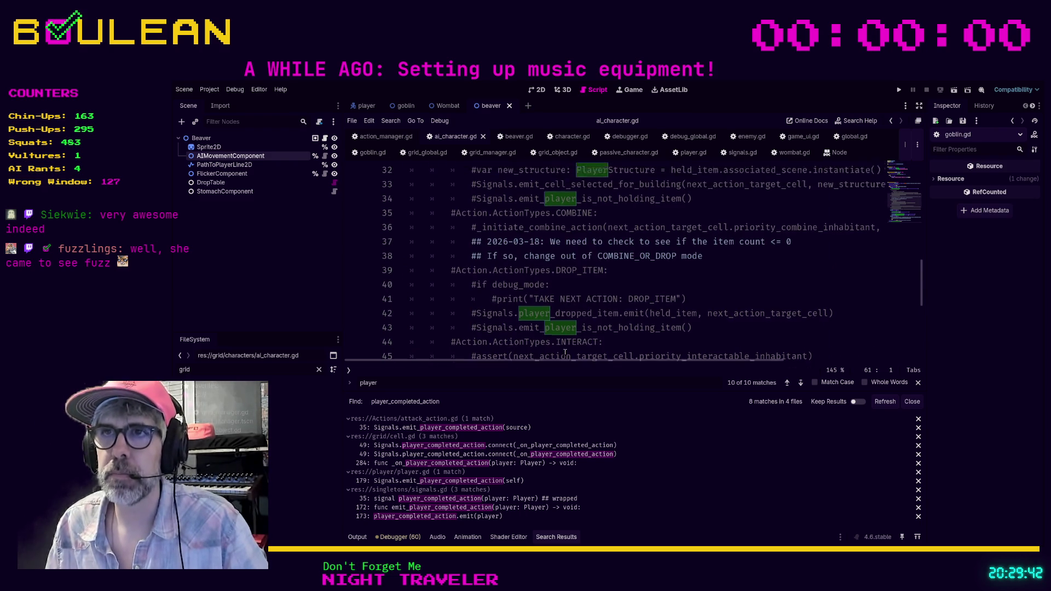
{"action": "scroll", "coordinate": [564, 353], "scroll_direction": "up", "scroll_amount": 2}
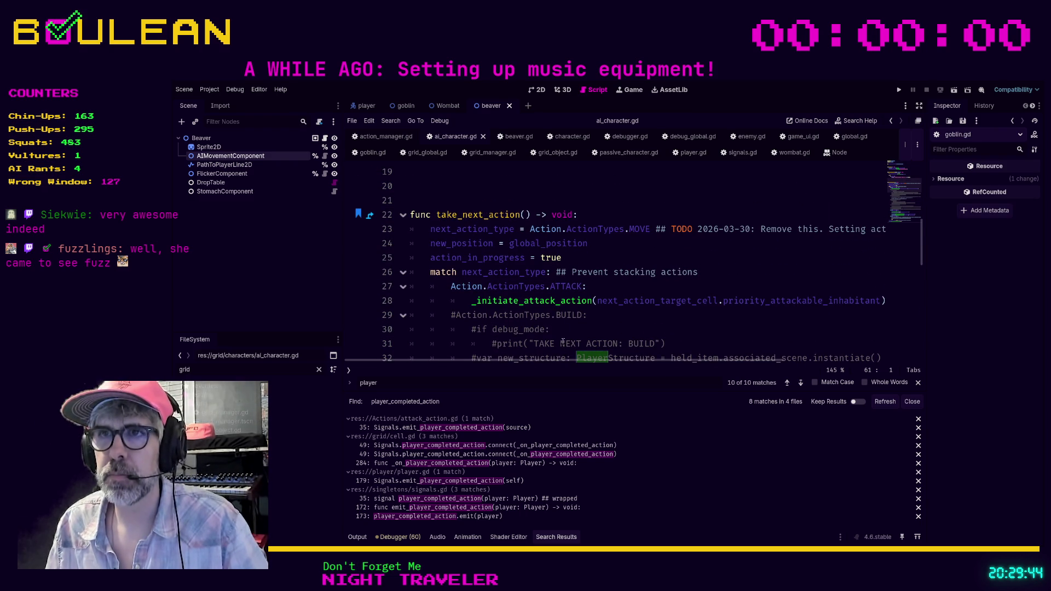
{"action": "scroll", "coordinate": [574, 268], "scroll_direction": "down", "scroll_amount": 7}
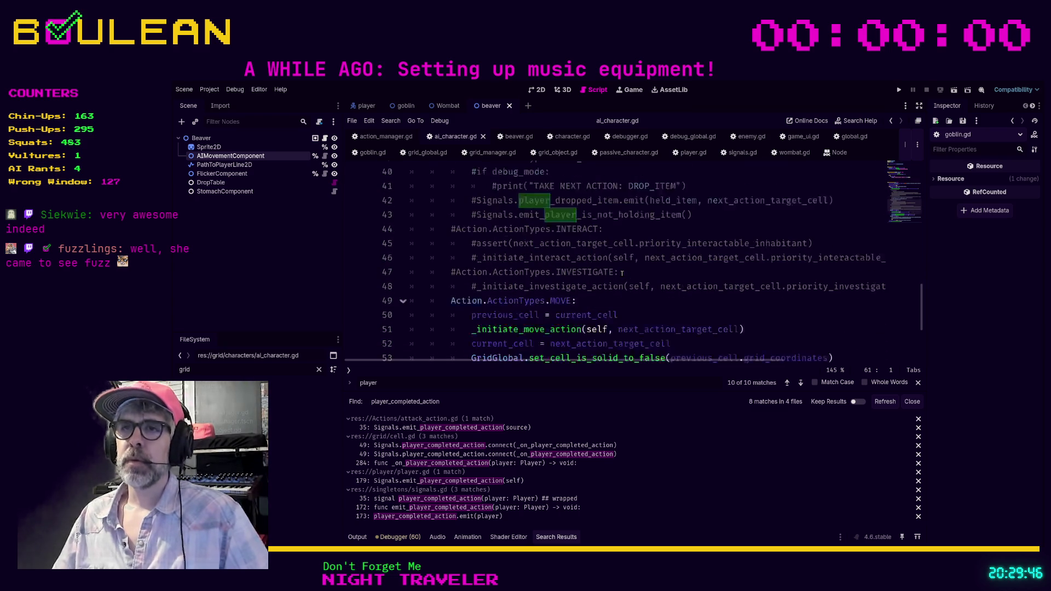
{"action": "scroll", "coordinate": [622, 272], "scroll_direction": "down", "scroll_amount": 1}
{"action": "scroll", "coordinate": [622, 272], "scroll_direction": "up", "scroll_amount": 1}
{"action": "scroll", "coordinate": [621, 272], "scroll_direction": "down", "scroll_amount": 1}
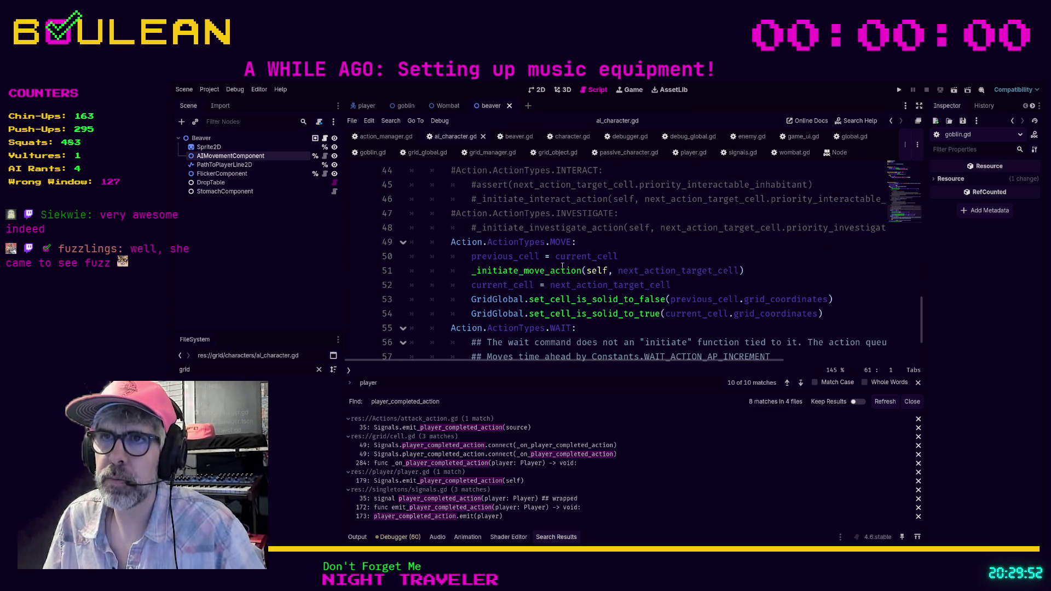
{"action": "left_click", "coordinate": [524, 270], "text": "ctrl"}
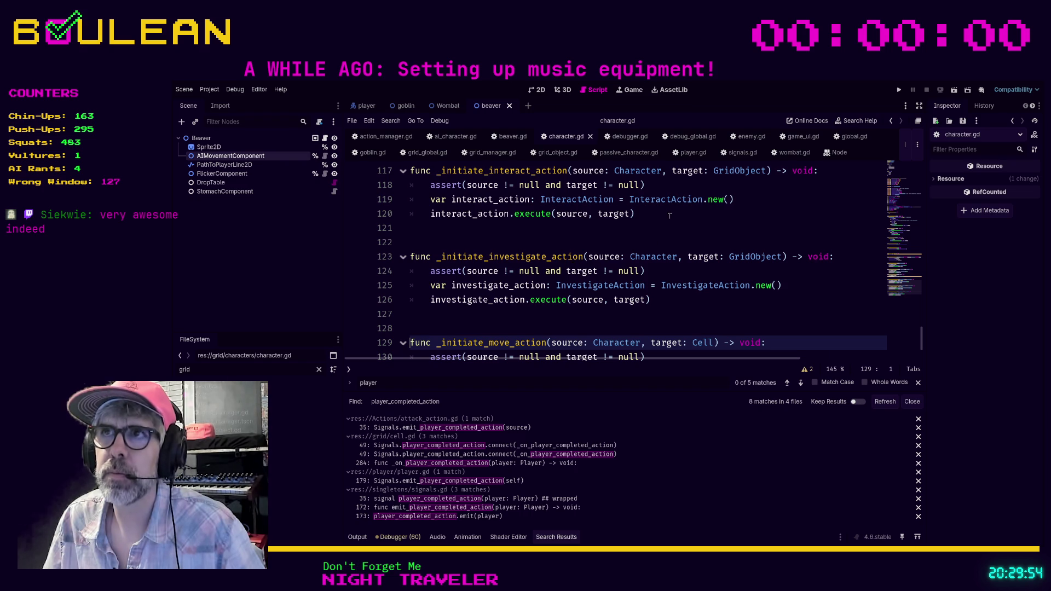
Add 'if Character is Player:' after the assert and indent the two move action lines under it.
{"action": "scroll", "coordinate": [632, 193], "scroll_direction": "down", "scroll_amount": 1}
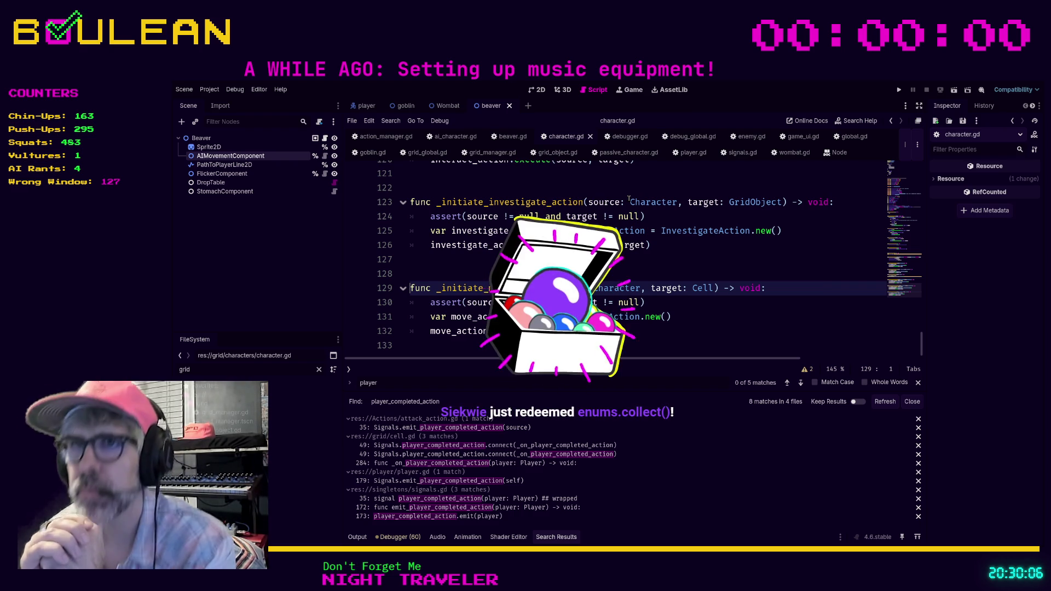
{"action": "left_click", "coordinate": [657, 301]}
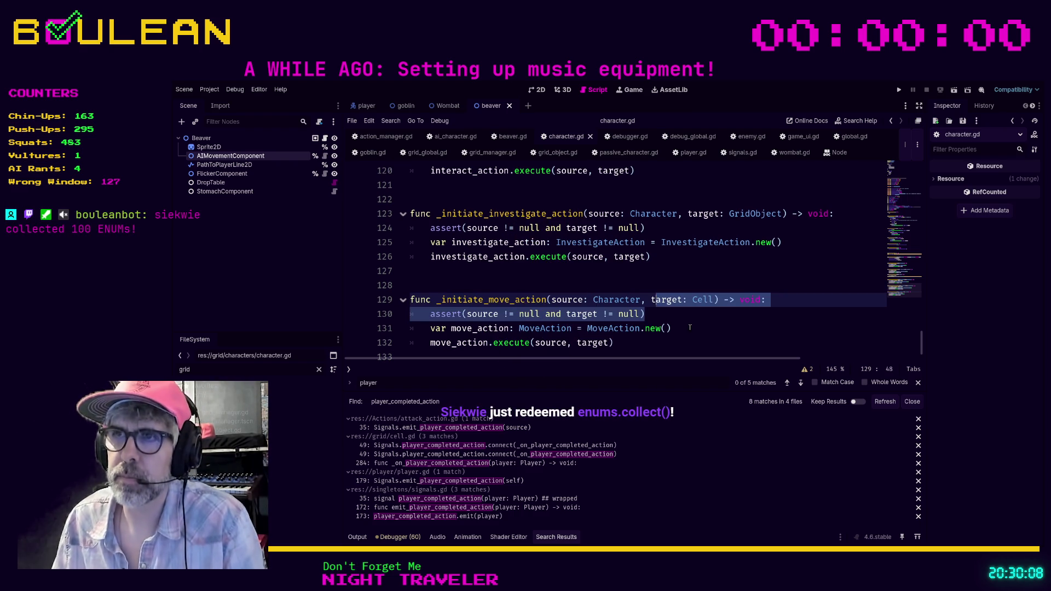
{"action": "key", "text": "Return"}
{"action": "type", "text": "if Character is "}
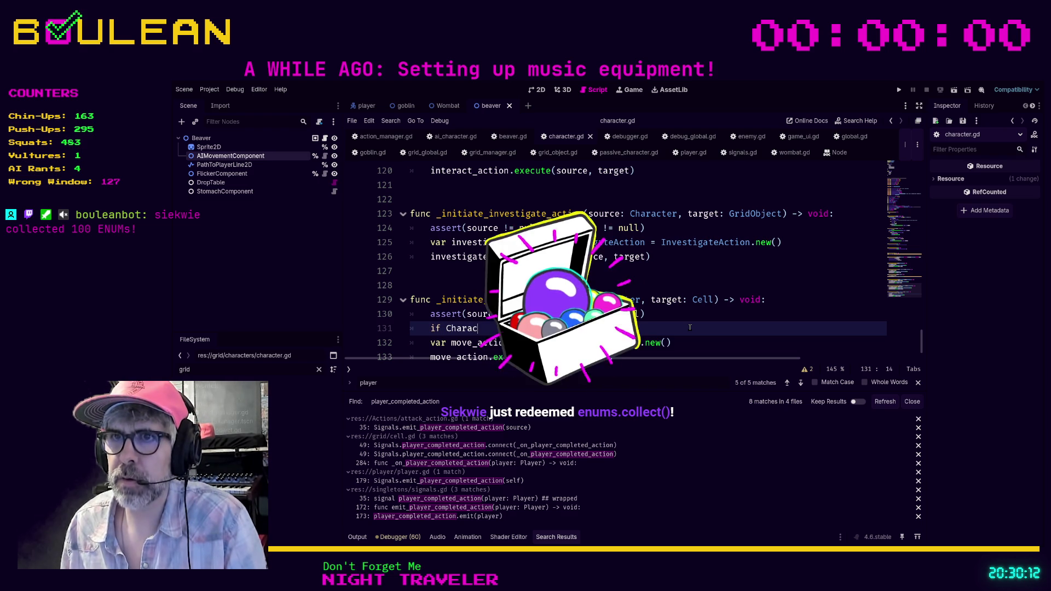
{"action": "type", "text": "Player:"}
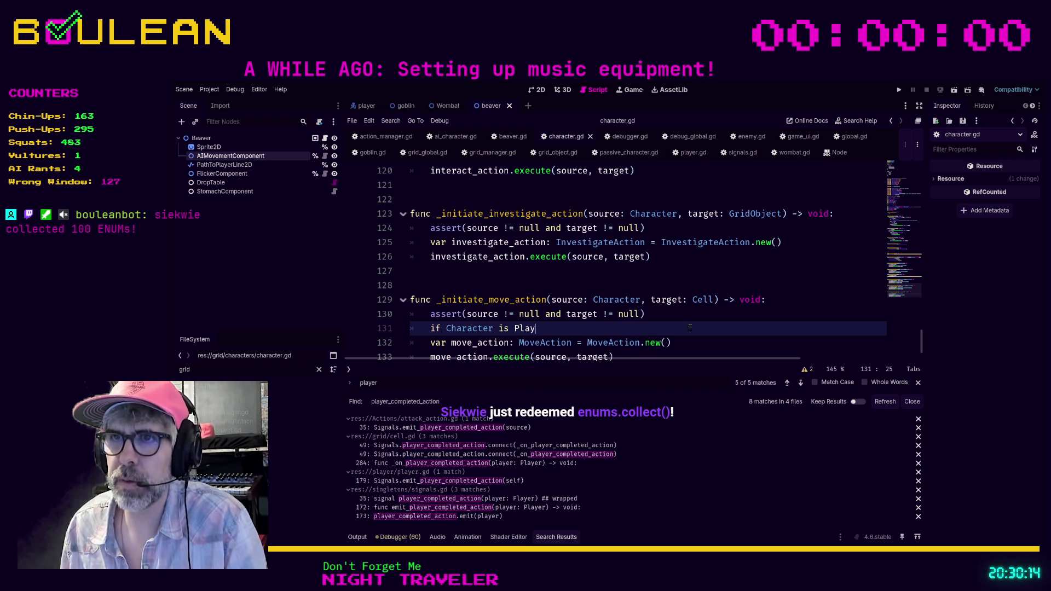
{"action": "scroll", "coordinate": [679, 323], "scroll_direction": "down", "scroll_amount": 1}
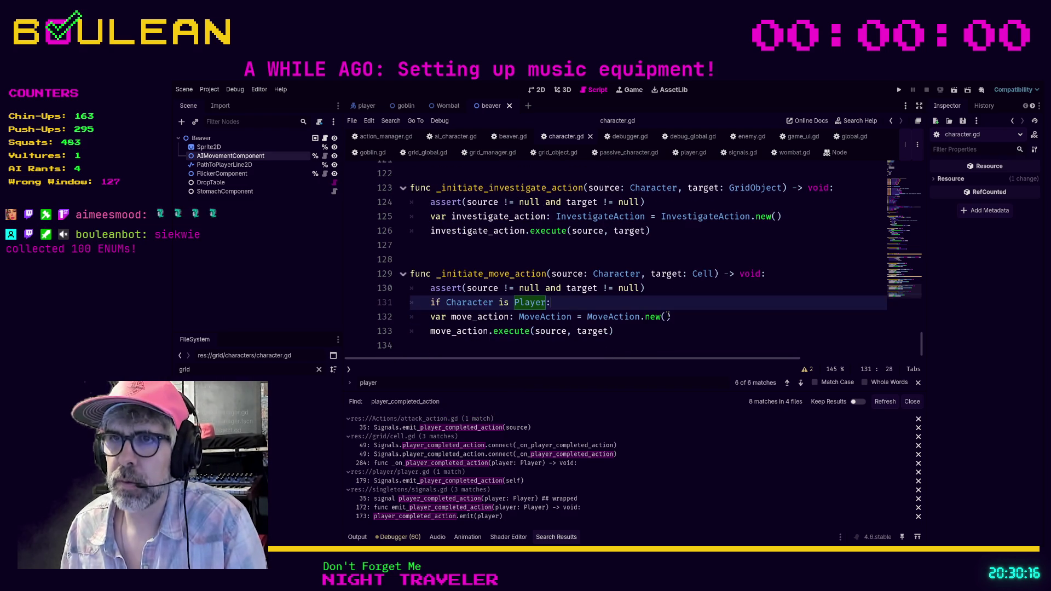
{"action": "left_click_drag", "start_coordinate": [628, 327], "coordinate": [364, 329]}
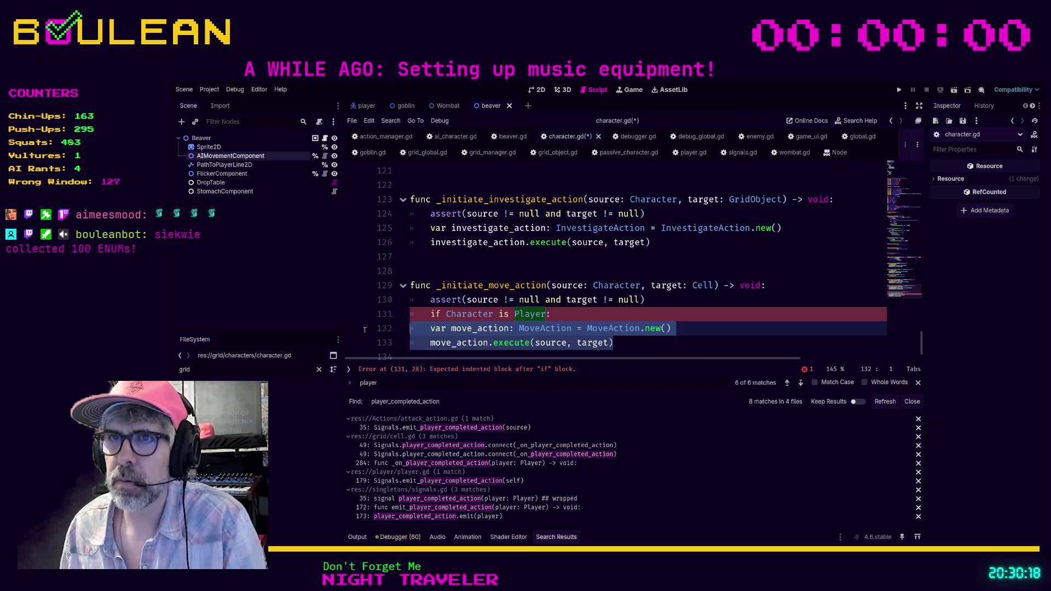
{"action": "key", "text": "Tab"}
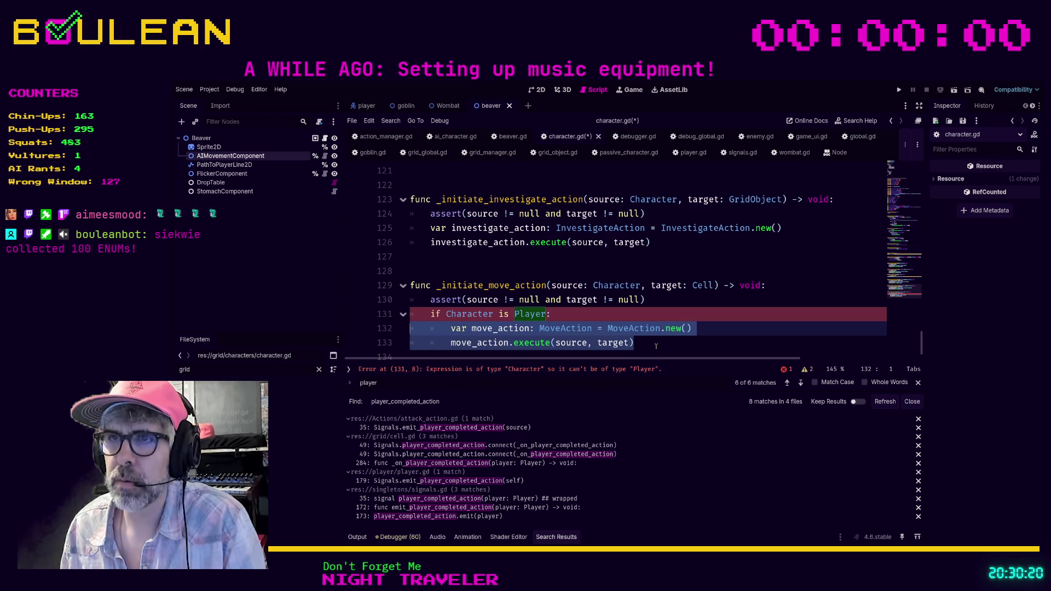
Move the move_action declaration above the if, leaving only the execute call inside.
{"action": "left_click", "coordinate": [644, 327]}
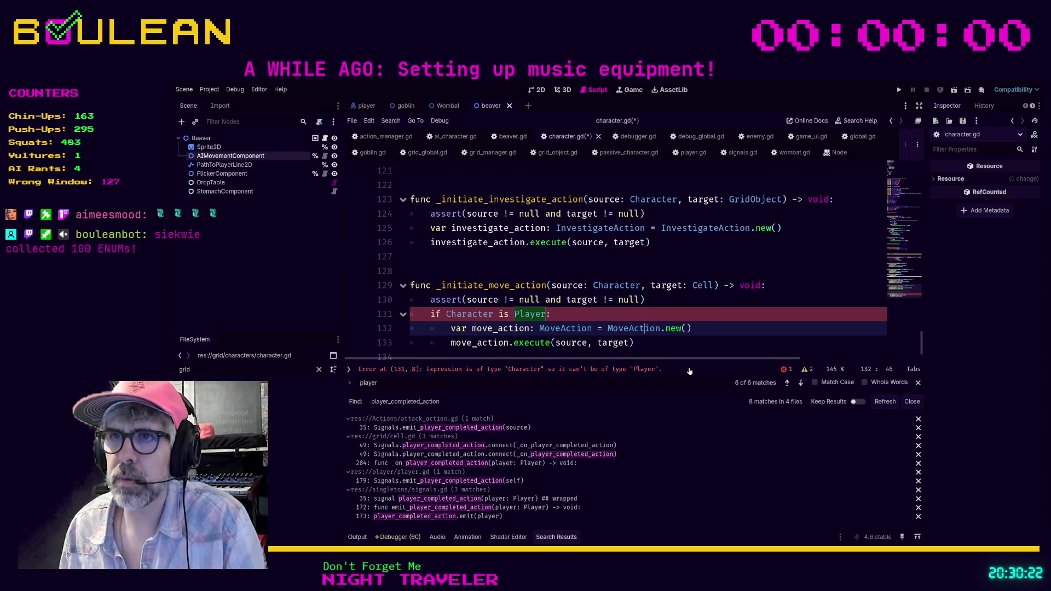
{"action": "key", "text": "alt+Up"}
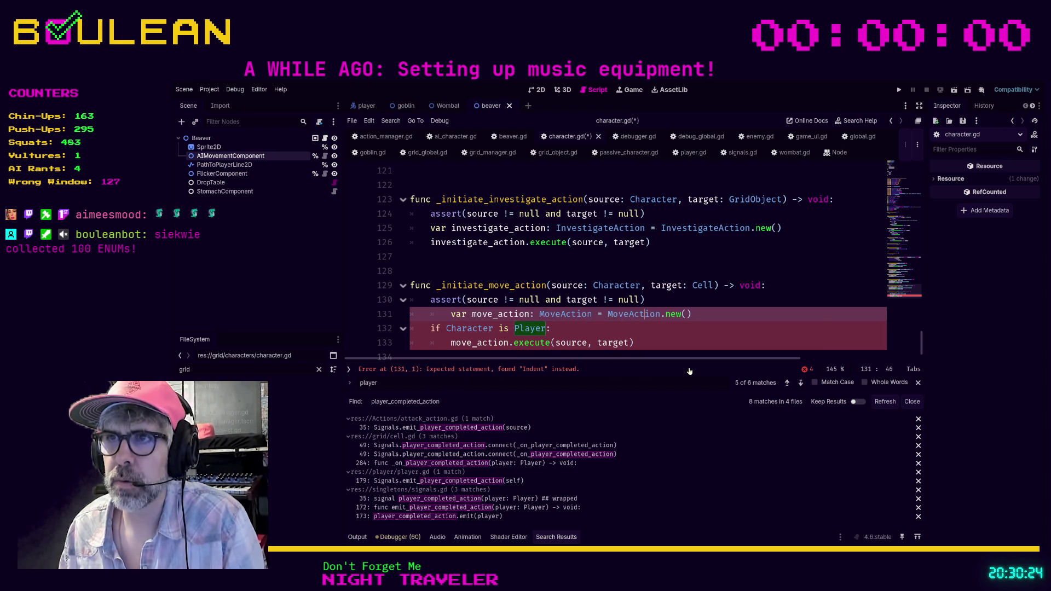
{"action": "key", "text": "shift+Tab"}
{"action": "left_click", "coordinate": [658, 345]}
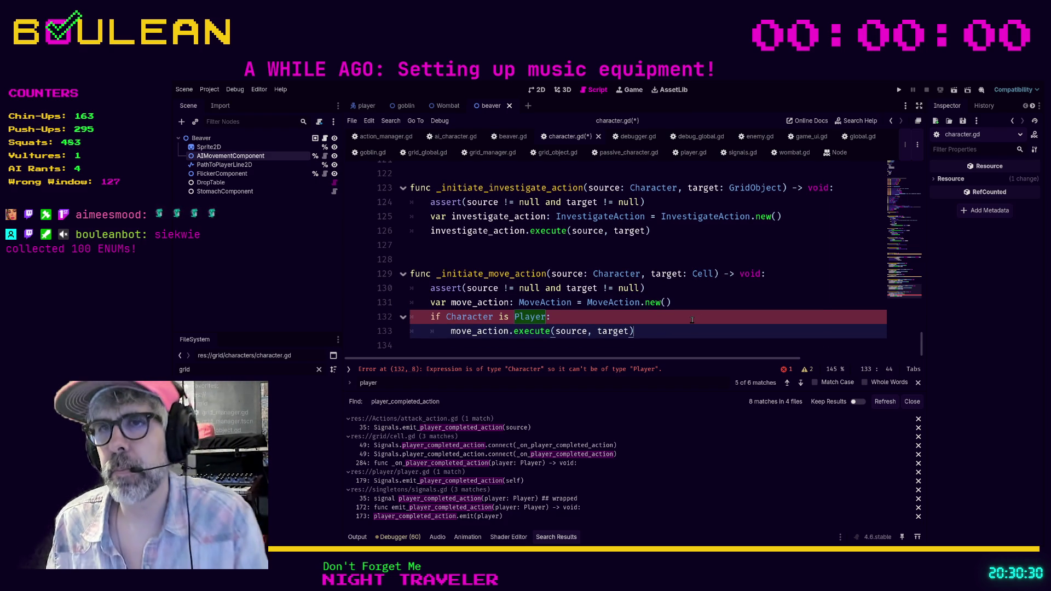
{"action": "scroll", "coordinate": [501, 323], "scroll_direction": "up", "scroll_amount": 1}
{"action": "left_click", "coordinate": [463, 329]}
{"action": "double_click", "coordinate": [463, 329]}
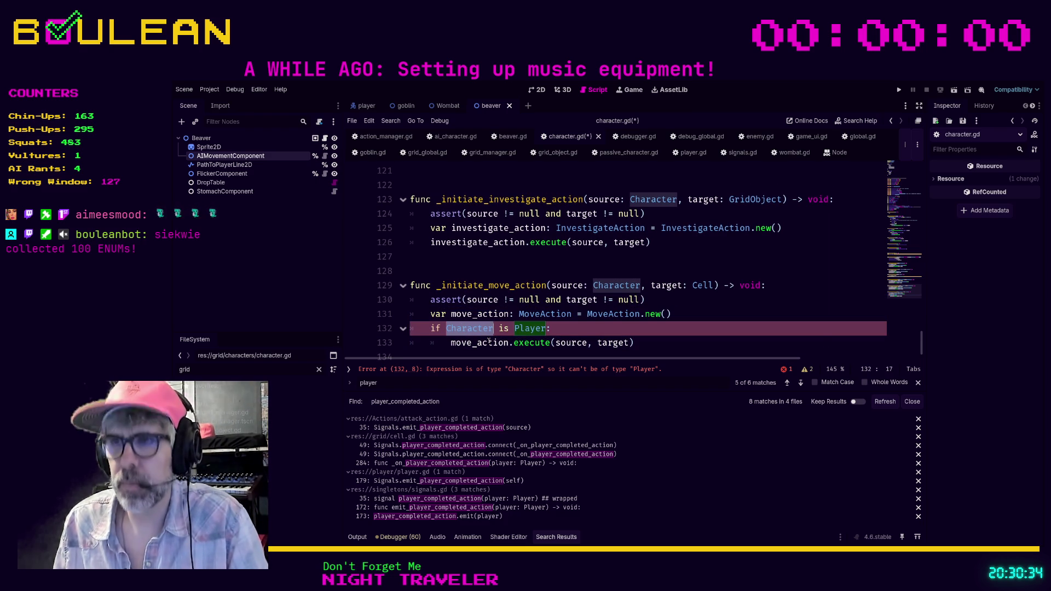
Change the check to 'if source is Player:' and add an empty 'elif source is AICharacter:' branch.
{"action": "type", "text": "source"}
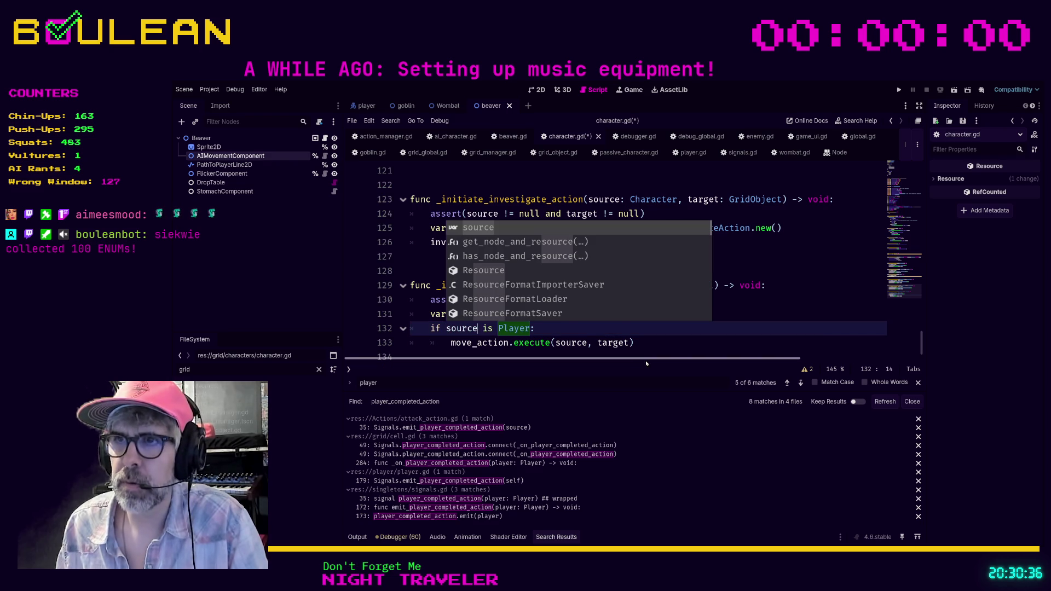
{"action": "key", "text": "Escape"}
{"action": "left_click", "coordinate": [695, 343]}
{"action": "key", "text": "Return"}
{"action": "key", "text": "BackSpace"}
{"action": "type", "text": "elif source is "}
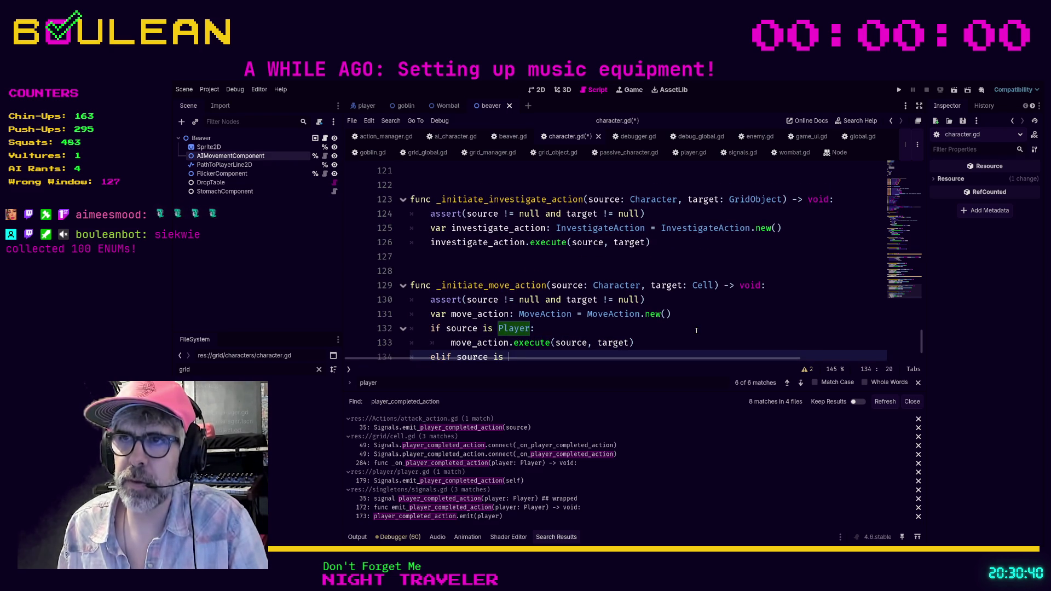
{"action": "type", "text": "AI"}
{"action": "key", "text": "Return"}
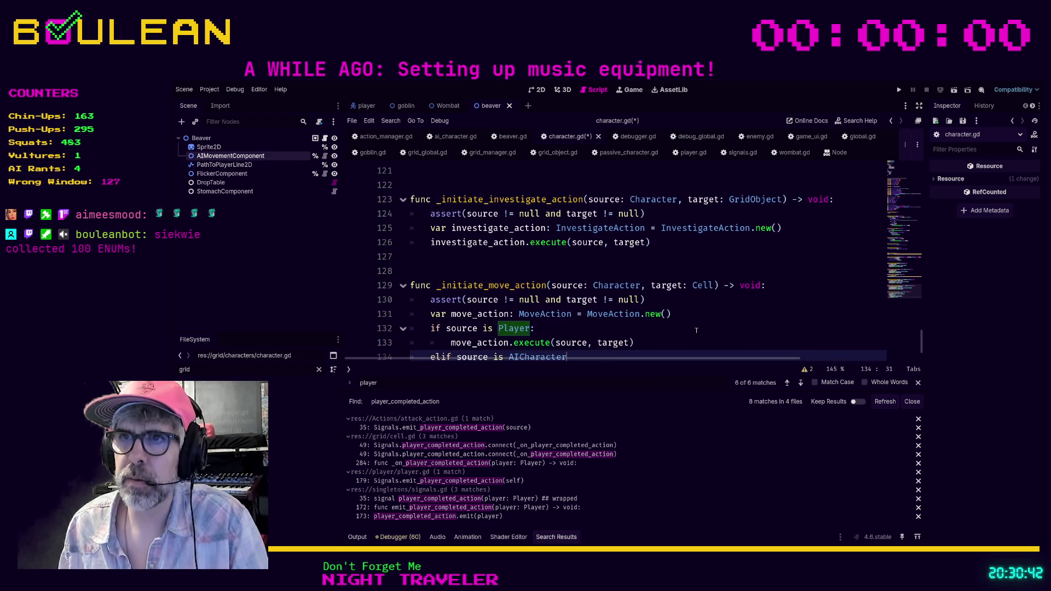
{"action": "type", "text": ":"}
{"action": "key", "text": "Return"}
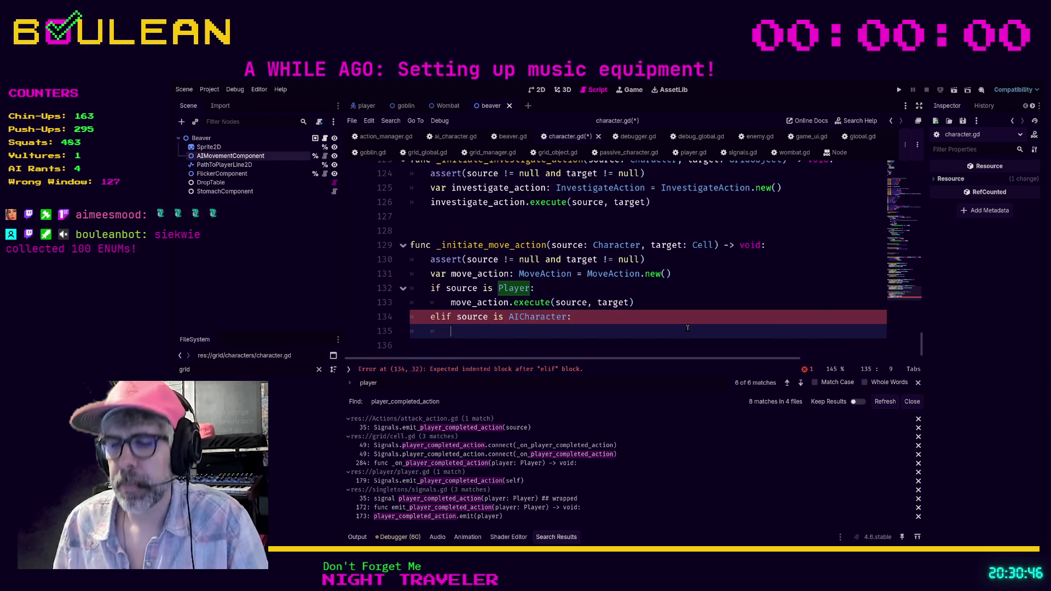
Write source.ai_movement_component._move_ai(Global.player) inside the AICharacter branch.
{"action": "type", "text": "source."}
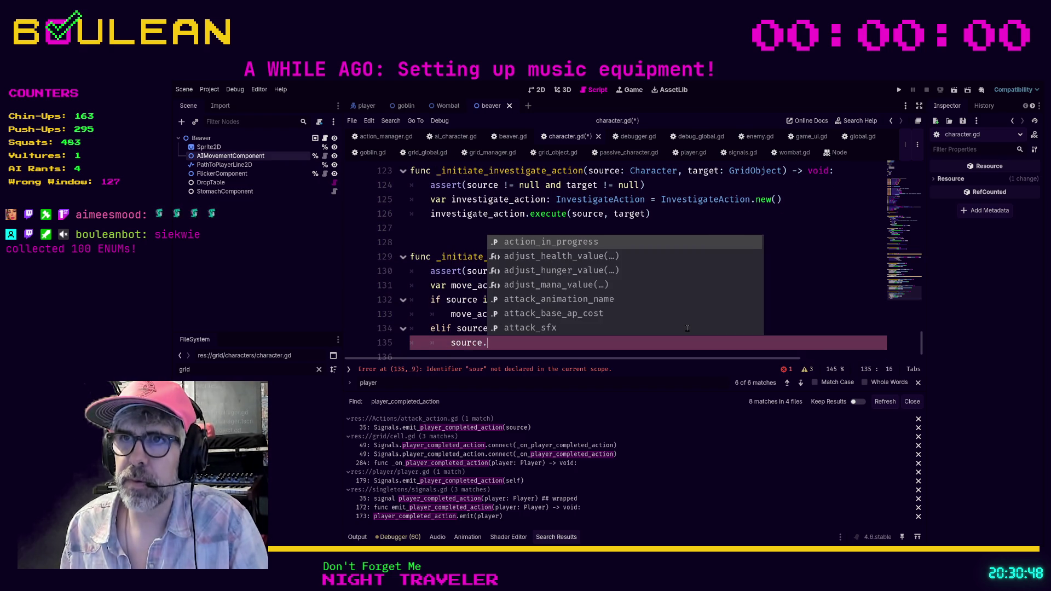
{"action": "type", "text": "_m"}
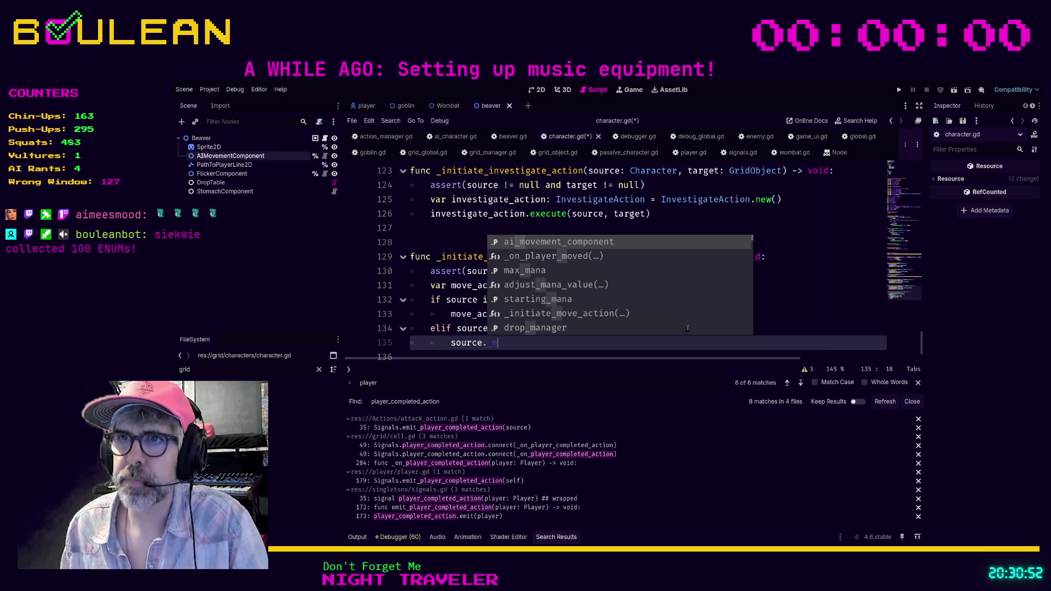
{"action": "key", "text": "BackSpace"}
{"action": "key", "text": "BackSpace"}
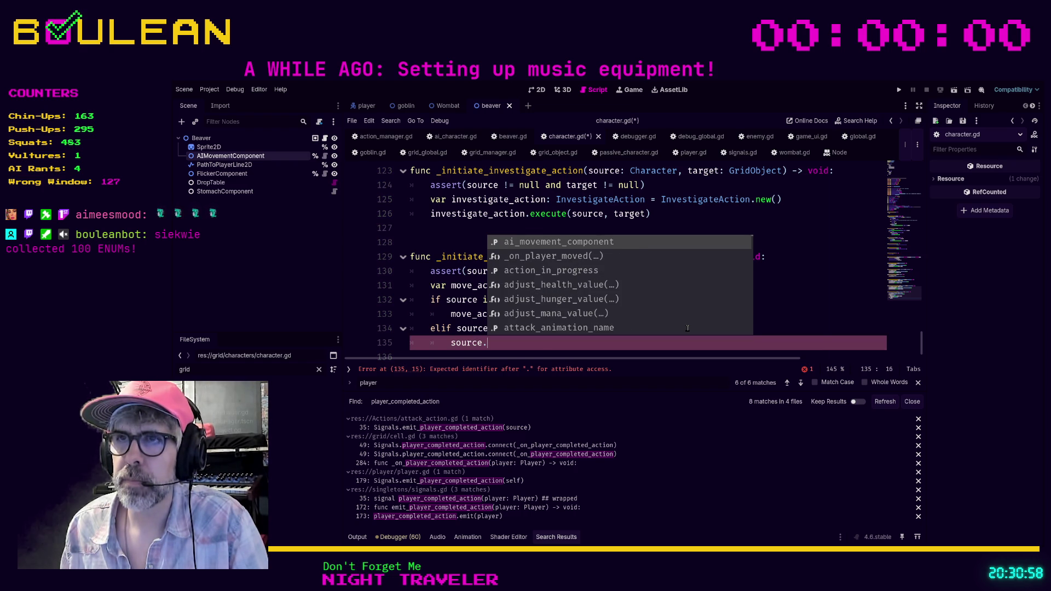
{"action": "key", "text": "Return"}
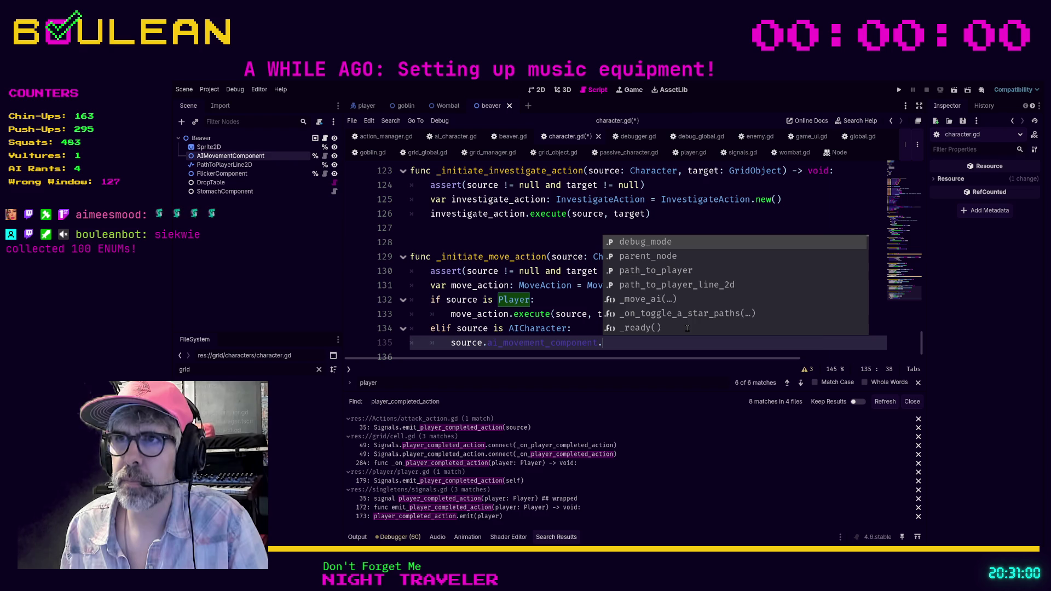
{"action": "type", "text": "_"}
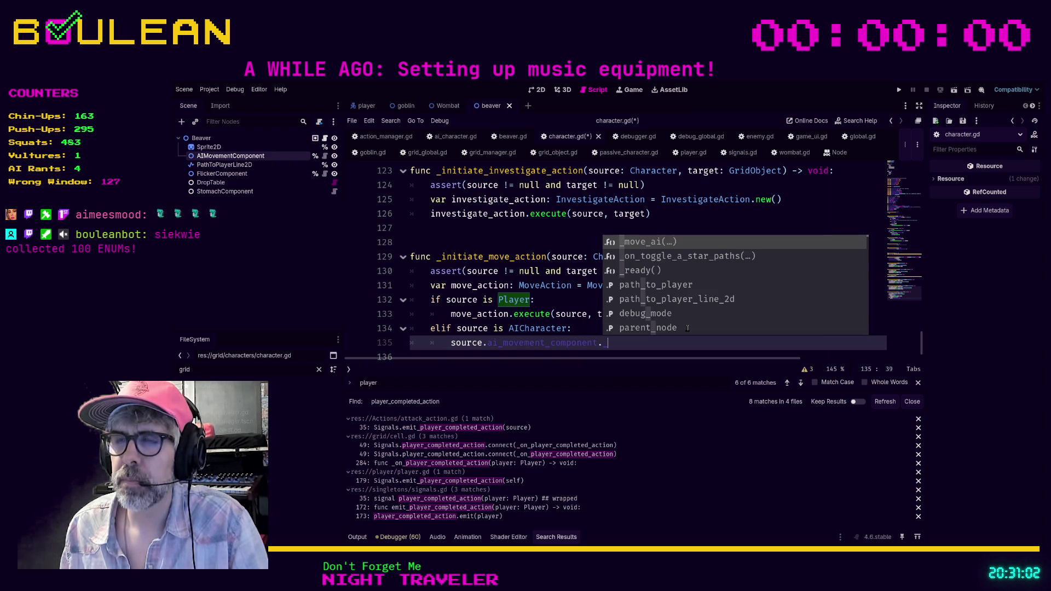
{"action": "key", "text": "Return"}
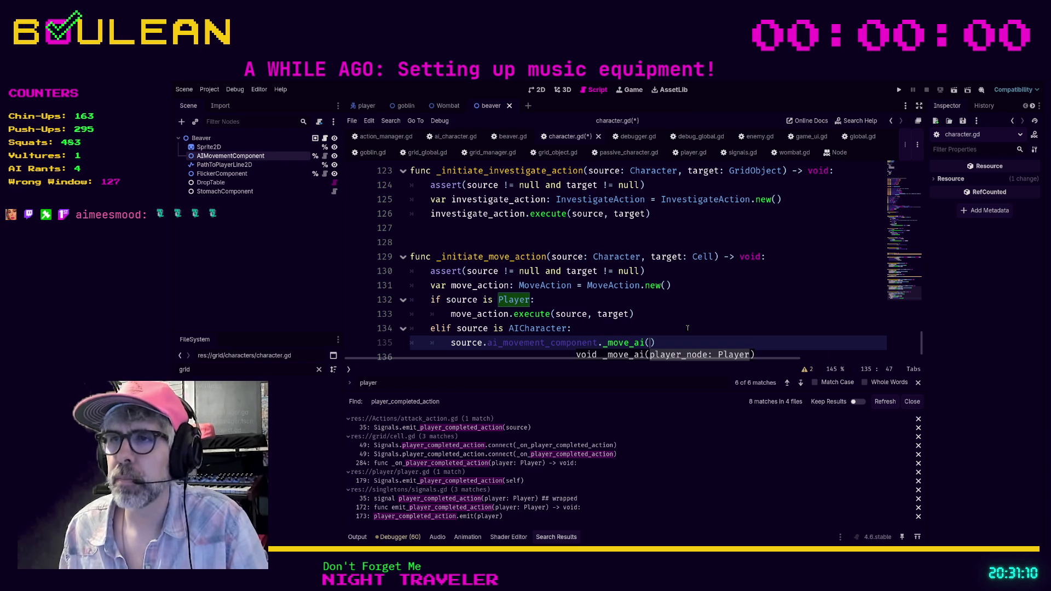
{"action": "type", "text": "Global."}
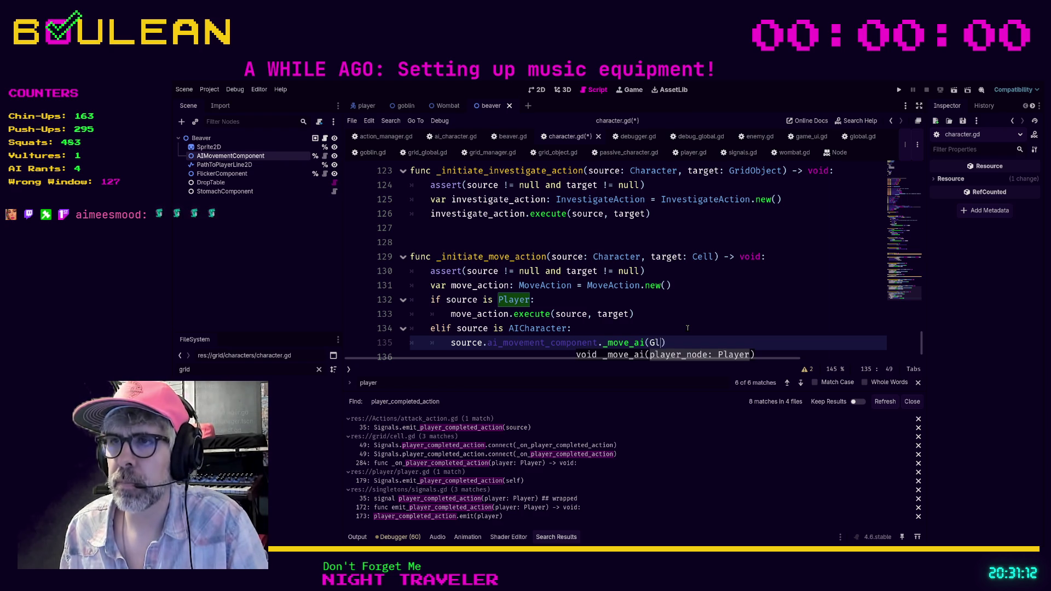
{"action": "type", "text": "pl"}
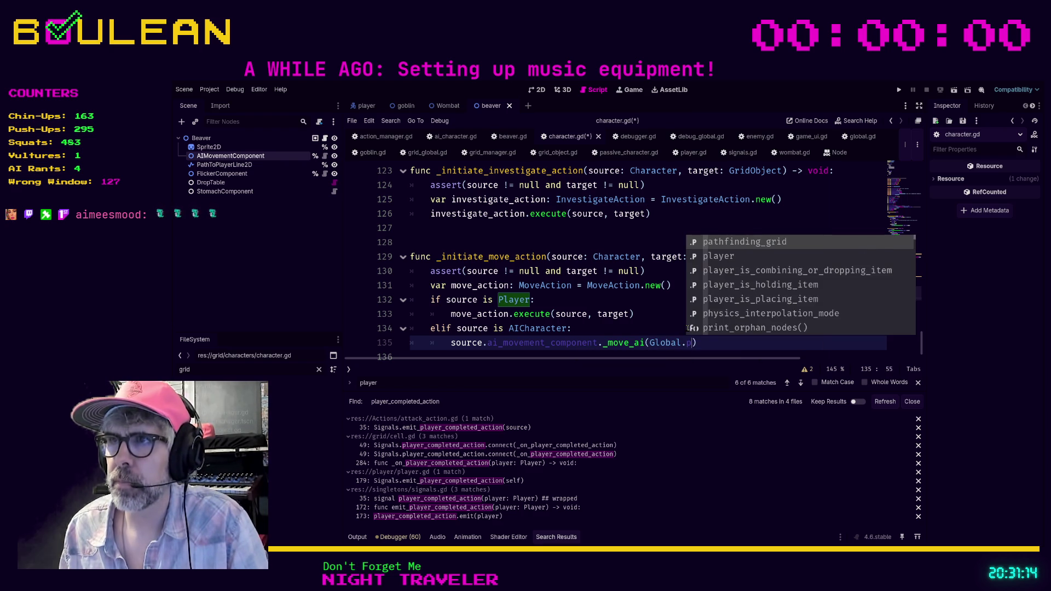
{"action": "key", "text": "Return"}
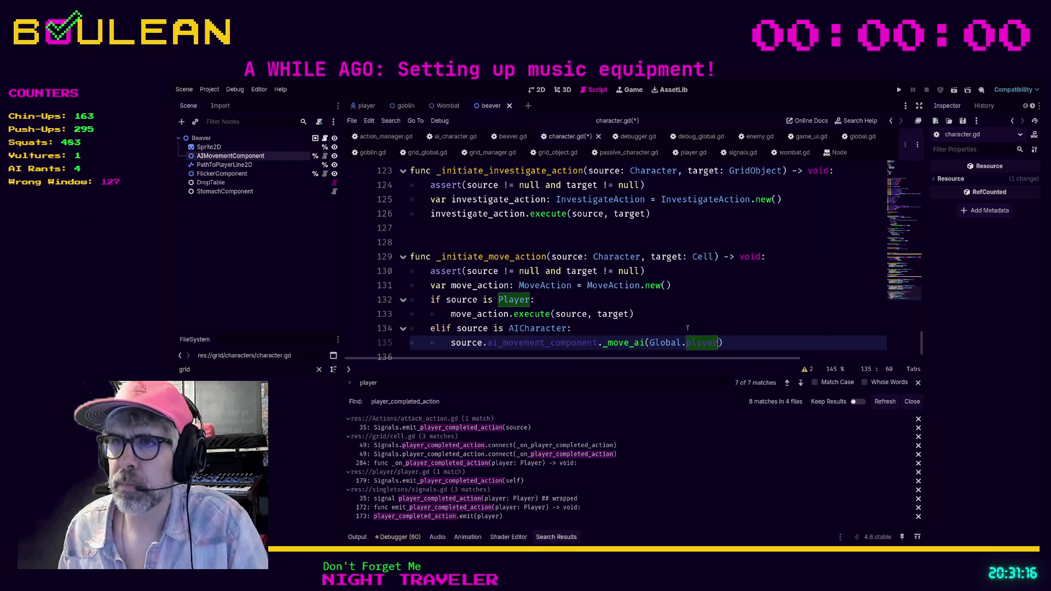
Save character.gd.
{"action": "key", "text": "Up"}
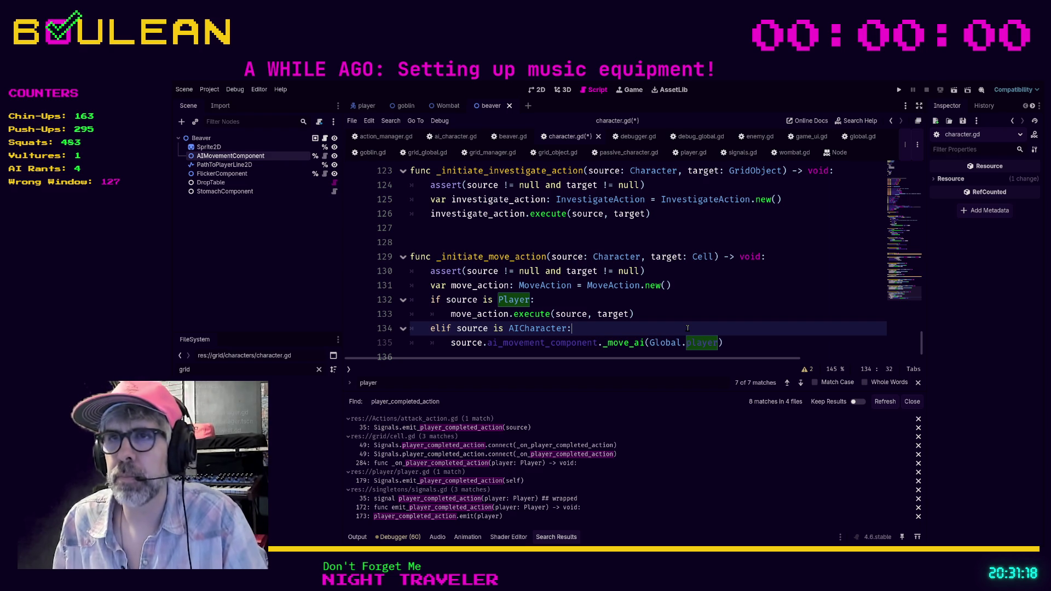
{"action": "left_click", "coordinate": [742, 337]}
{"action": "key", "text": "ctrl+s"}
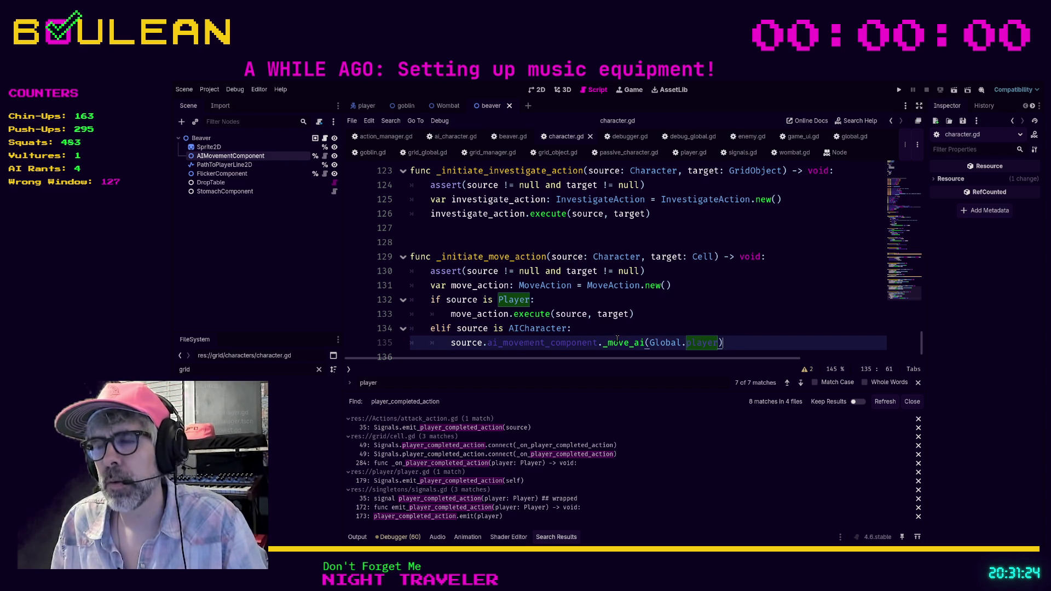
{"action": "scroll", "coordinate": [629, 326], "scroll_direction": "up", "scroll_amount": 2}
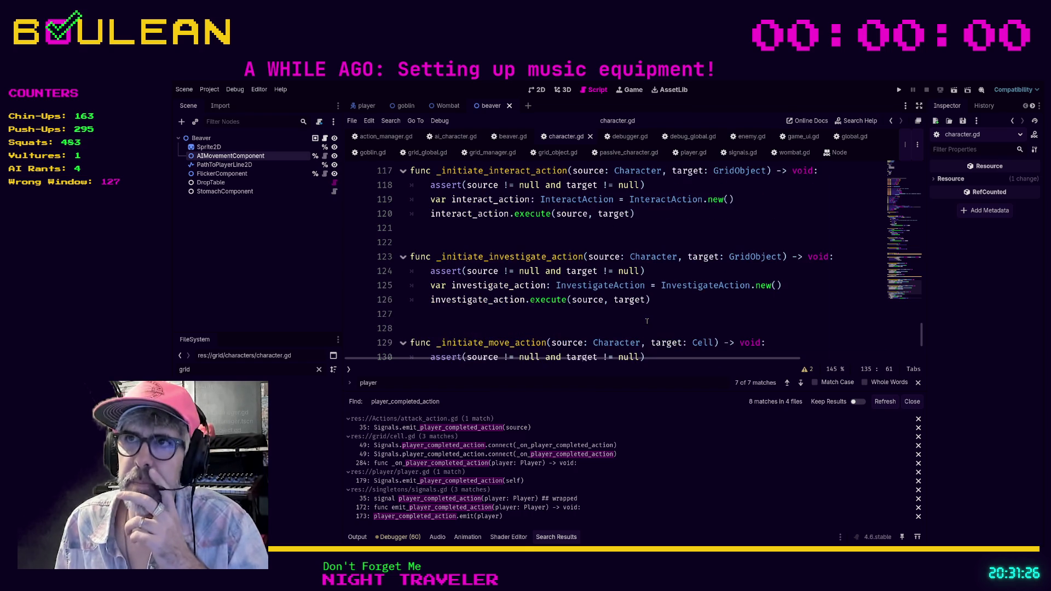
Run the project, move the wizard up, right and up, then stop it and return to ai_character.gd.
{"action": "left_click", "coordinate": [628, 326]}
{"action": "key", "text": "F5"}
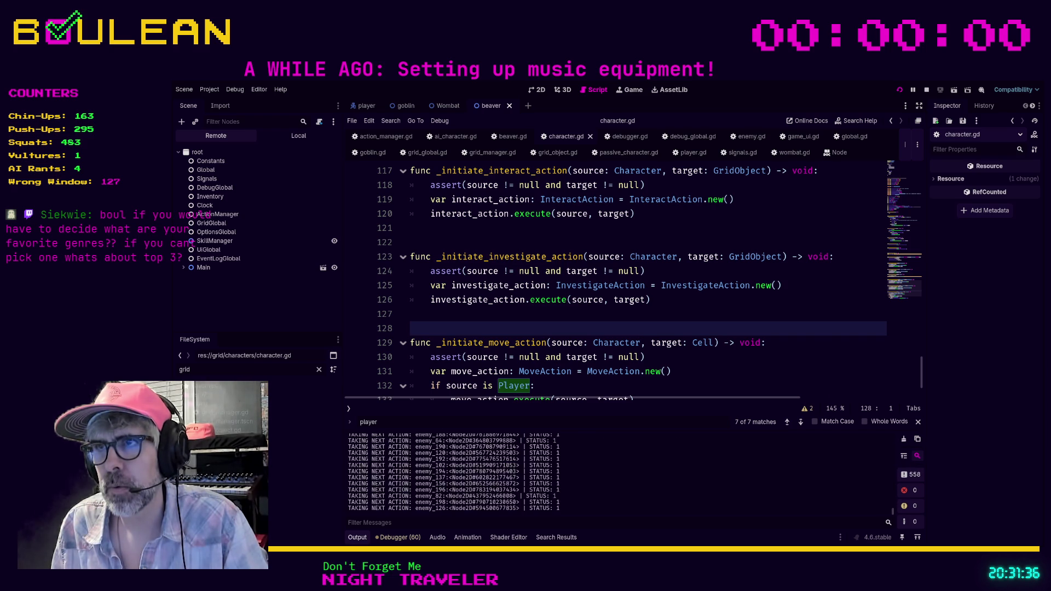
{"action": "key", "text": "Up"}
{"action": "key", "text": "Right"}
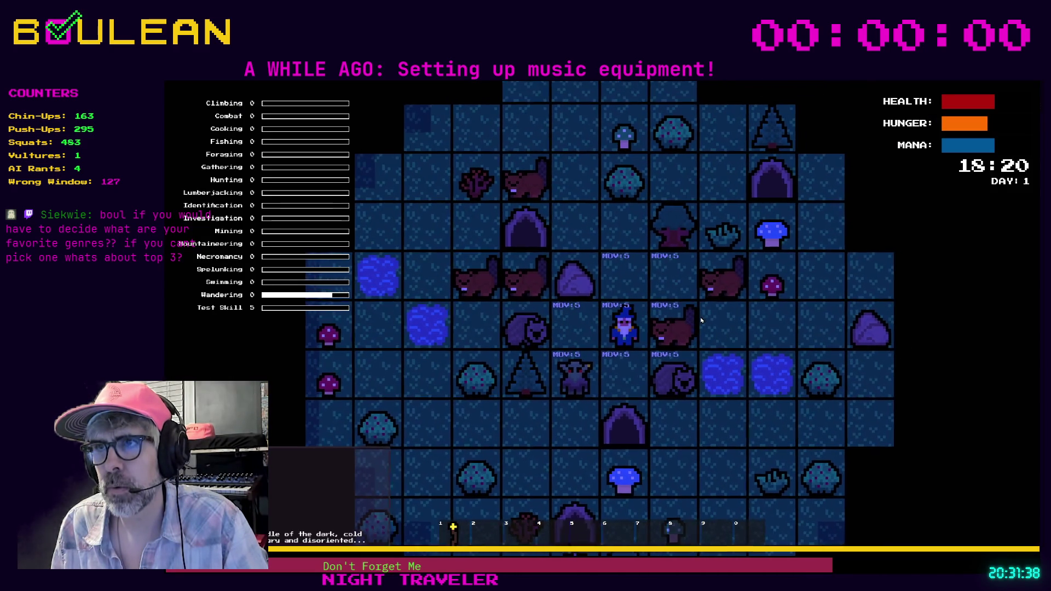
{"action": "key", "text": "Up"}
{"action": "key", "text": "F8"}
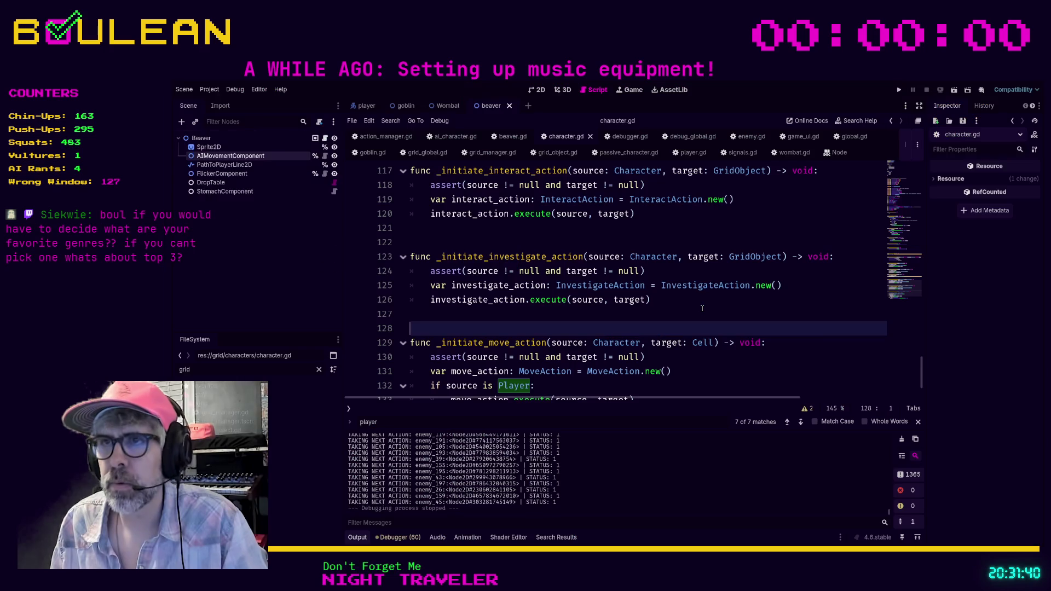
{"action": "left_click", "coordinate": [456, 136]}
Comment out the Signals.player_moved connection on line 8 of ai_character.gd.
{"action": "scroll", "coordinate": [654, 317], "scroll_direction": "up", "scroll_amount": 5}
{"action": "scroll", "coordinate": [653, 318], "scroll_direction": "up", "scroll_amount": 10}
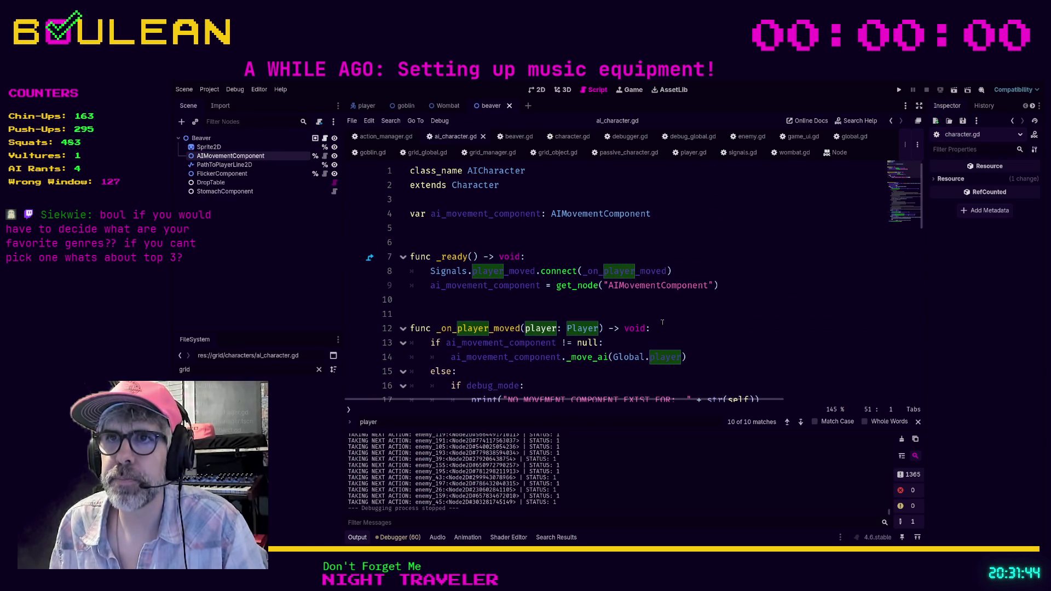
{"action": "scroll", "coordinate": [643, 318], "scroll_direction": "down", "scroll_amount": 3}
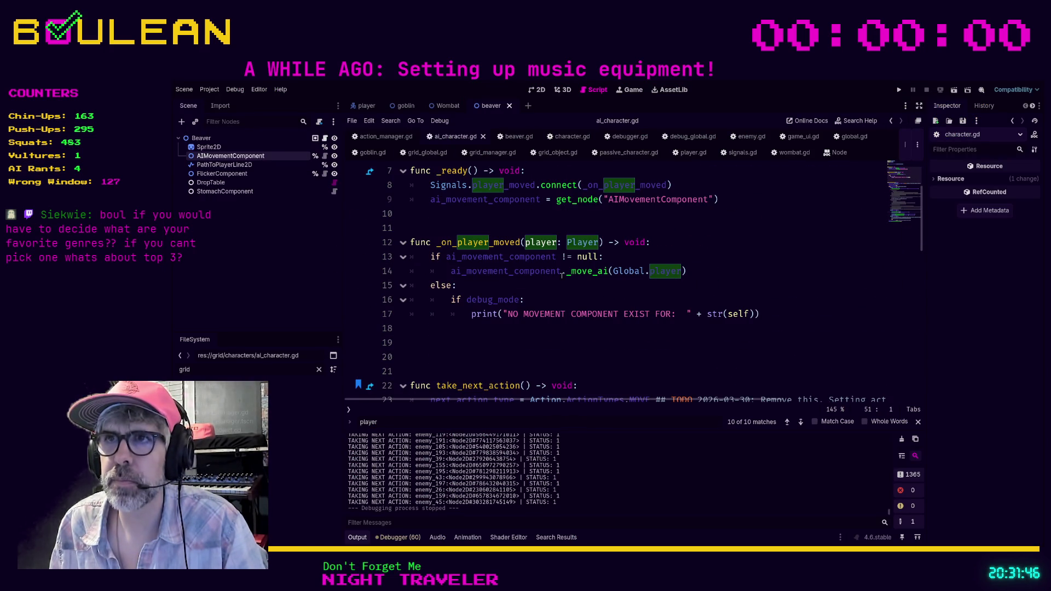
{"action": "left_click", "coordinate": [429, 186]}
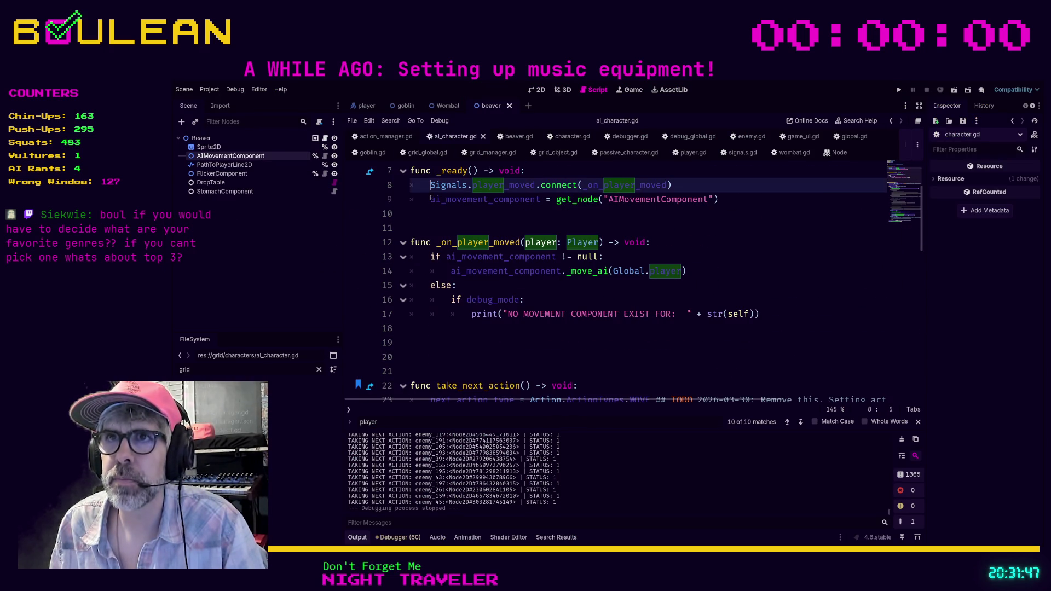
{"action": "key", "text": "ctrl+k"}
Test-run the game with the connection disabled, then close the game window.
{"action": "left_click", "coordinate": [444, 221]}
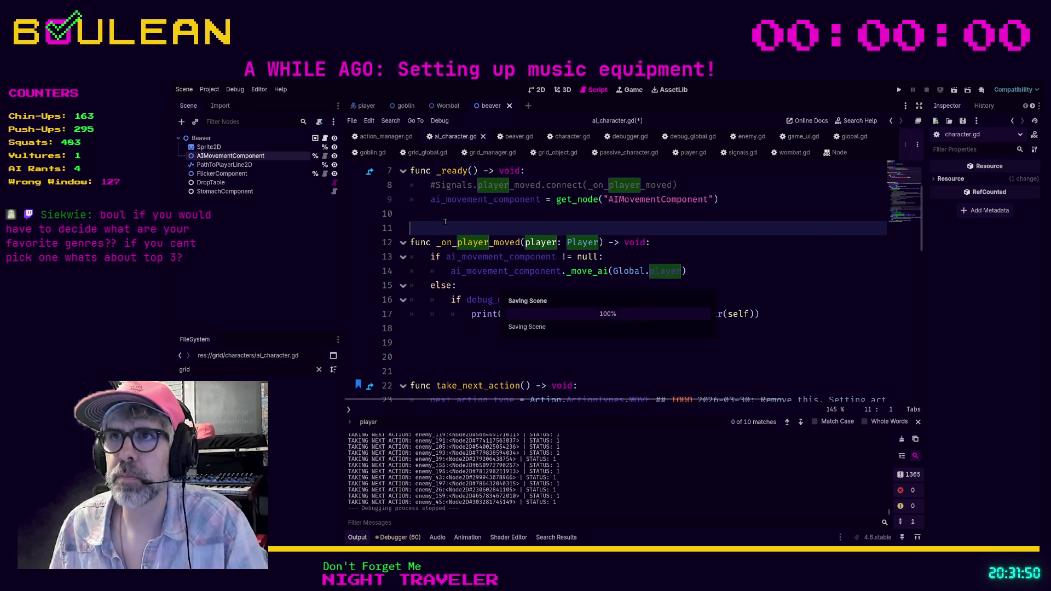
{"action": "key", "text": "F5"}
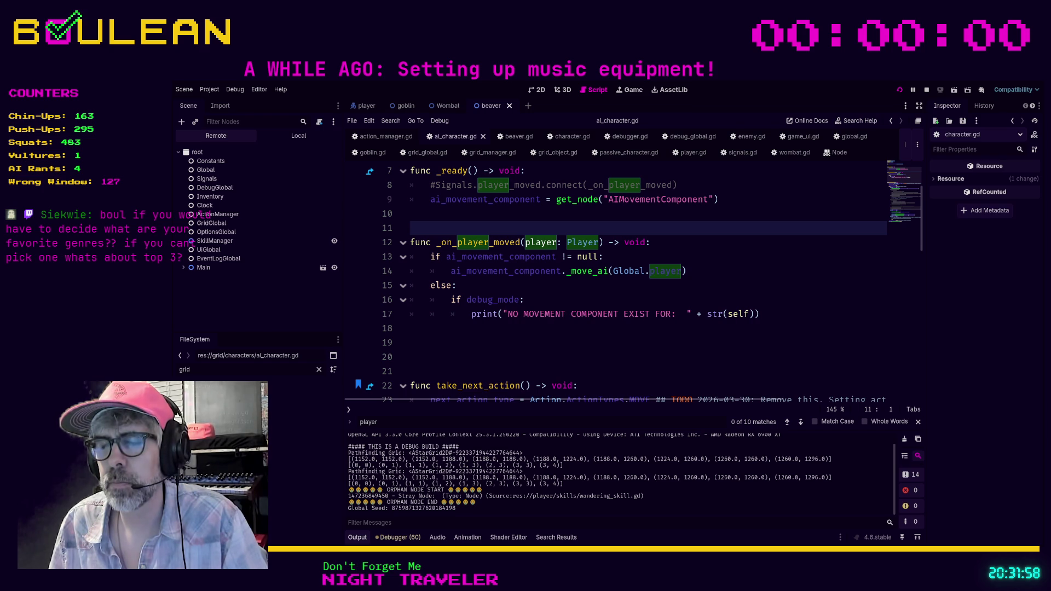
{"action": "key", "text": "alt+Tab"}
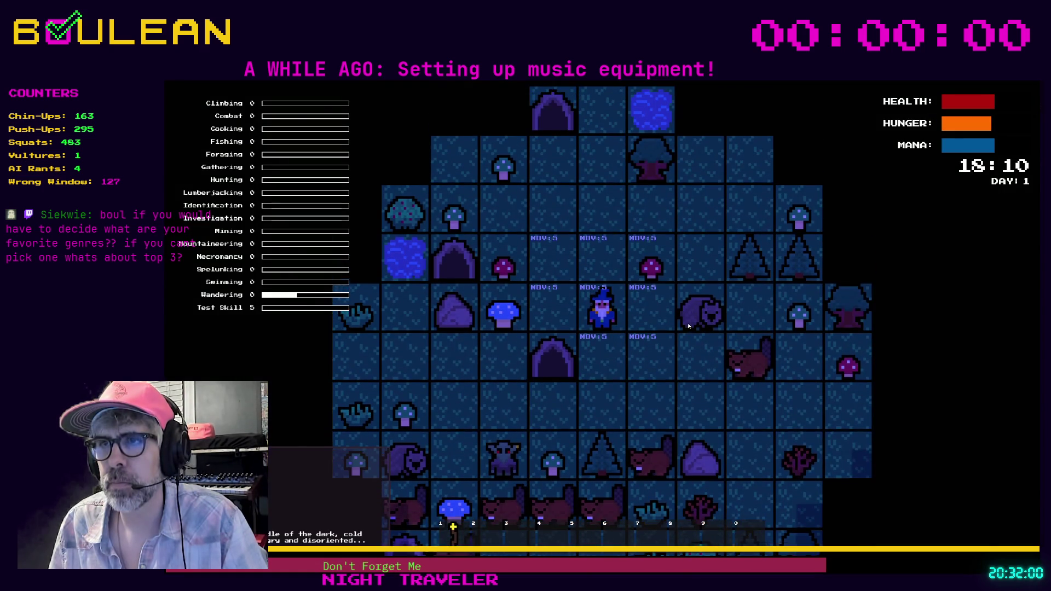
{"action": "key", "text": "alt+F4"}
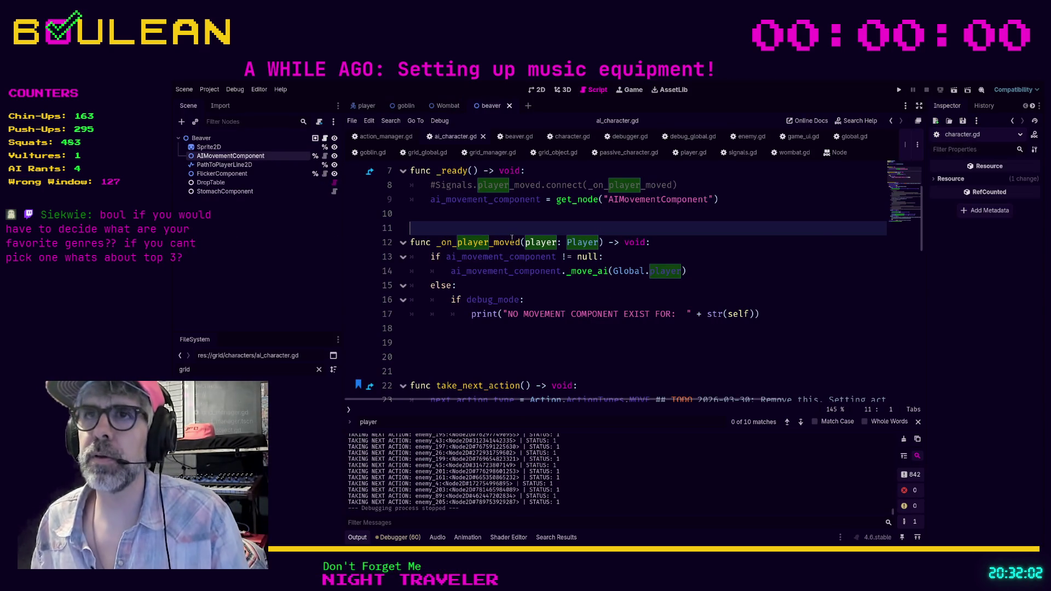
Restore the player_moved connection on line 8 and save ai_character.gd.
{"action": "left_click", "coordinate": [433, 186]}
{"action": "key", "text": "BackSpace"}
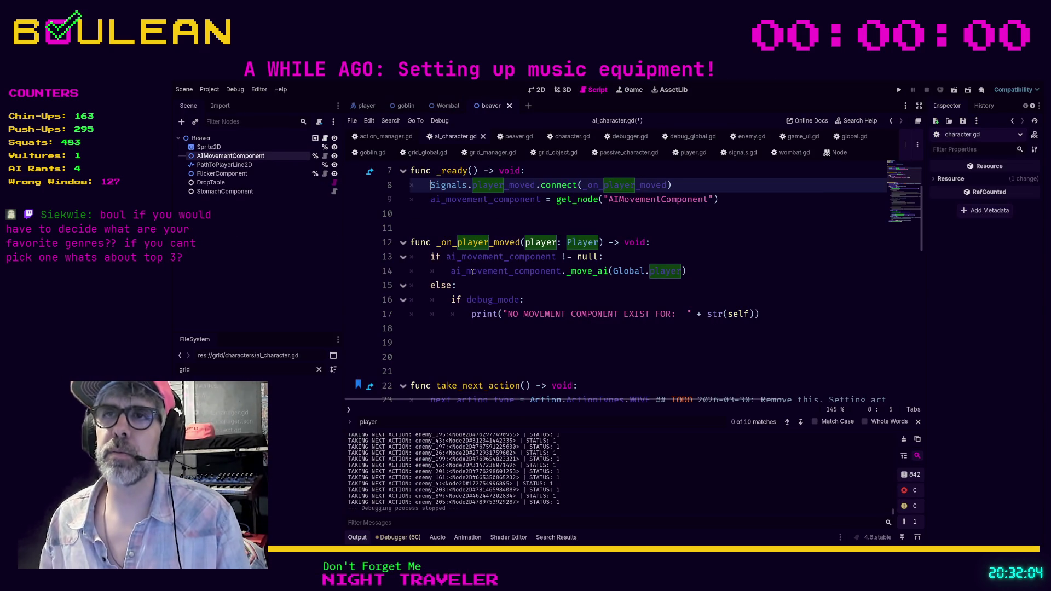
{"action": "left_click", "coordinate": [546, 301]}
{"action": "key", "text": "ctrl+s"}
{"action": "scroll", "coordinate": [558, 299], "scroll_direction": "down", "scroll_amount": 5}
{"action": "scroll", "coordinate": [571, 296], "scroll_direction": "up", "scroll_amount": 3}
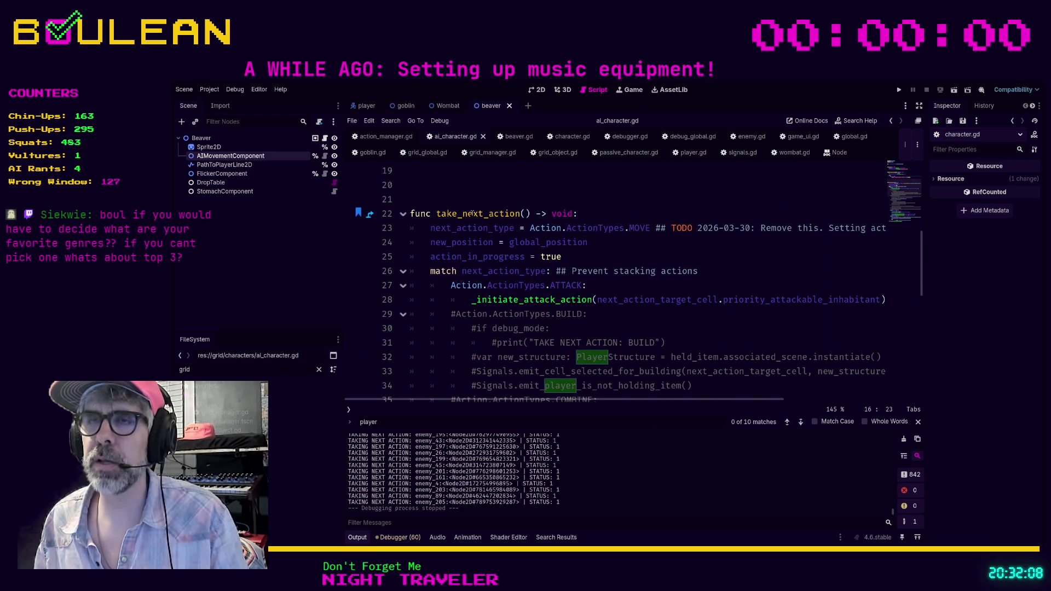
{"action": "scroll", "coordinate": [508, 215], "scroll_direction": "up", "scroll_amount": 1}
{"action": "scroll", "coordinate": [553, 245], "scroll_direction": "up", "scroll_amount": 1}
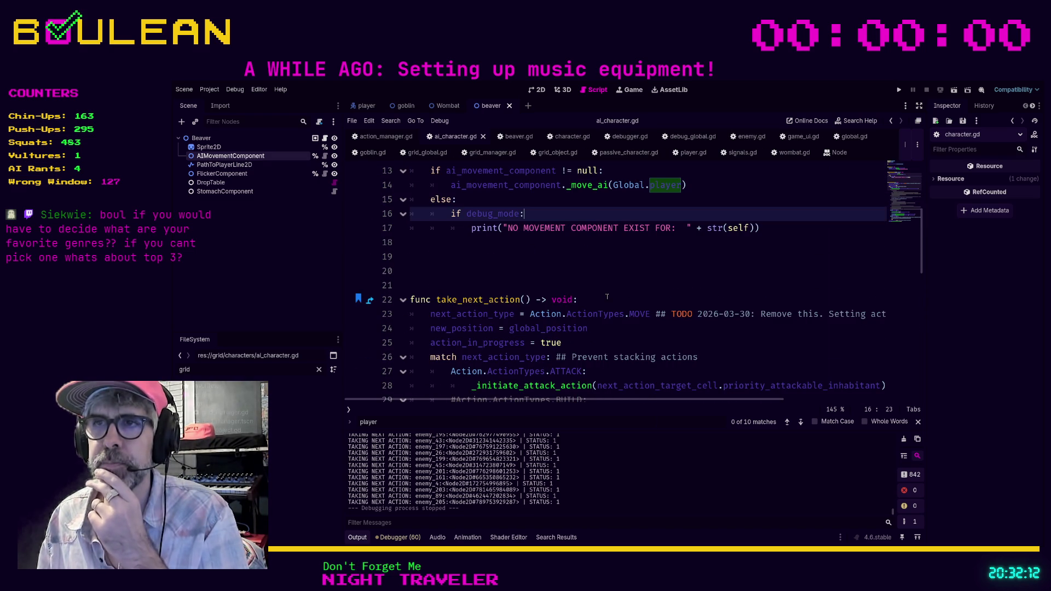
In action_manager.gd, rewrite line 34's print as the "ACTION QUEUE: " label plus str(action_queue).
{"action": "left_click", "coordinate": [384, 136]}
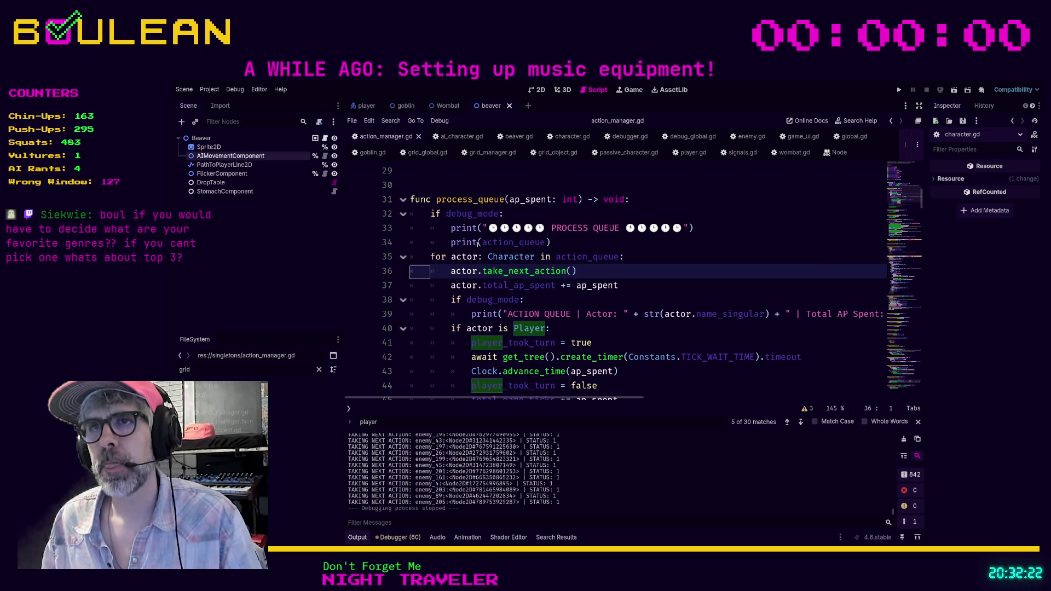
{"action": "left_click", "coordinate": [481, 242]}
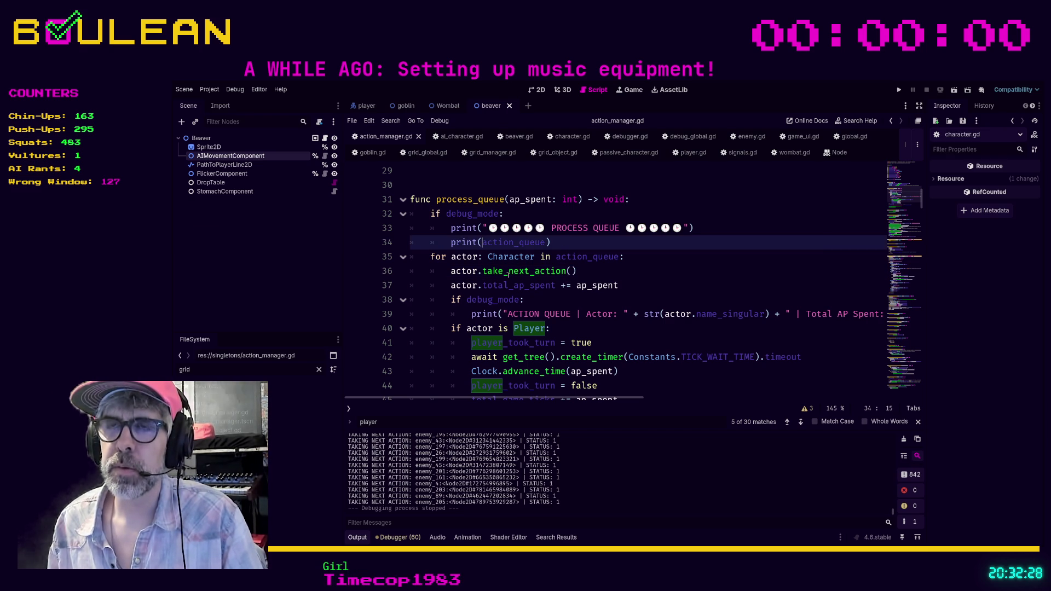
{"action": "type", "text": "\"ACTION QUEUE"}
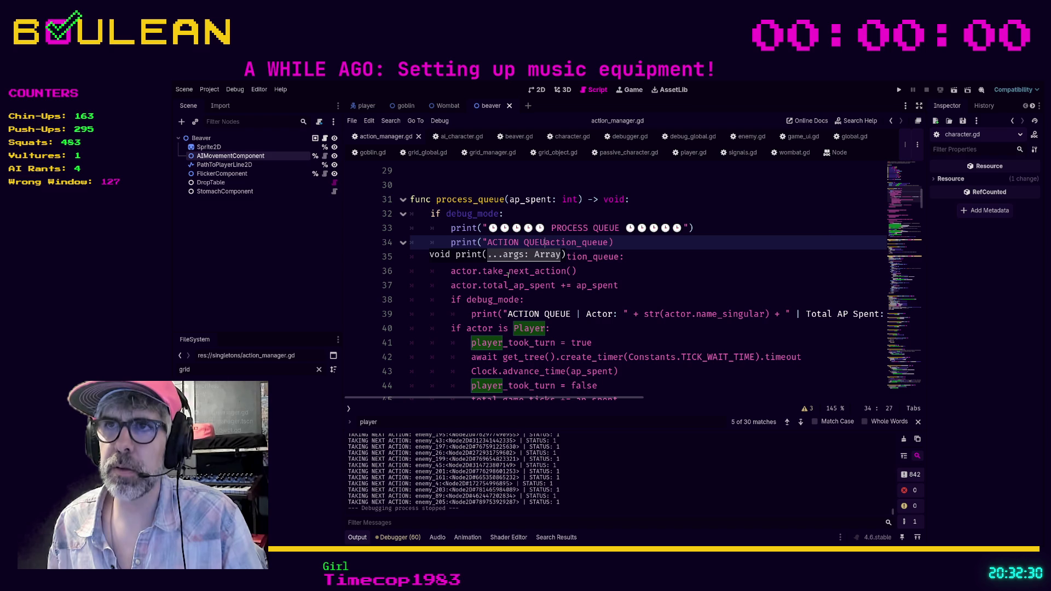
{"action": "type", "text": ": "}
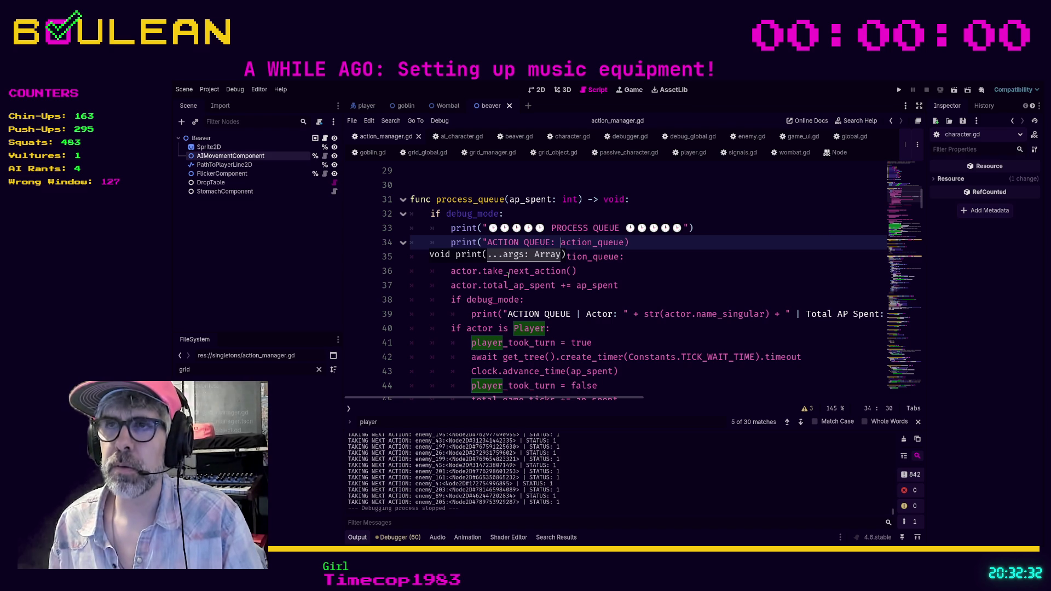
{"action": "type", "text": "+ s"}
{"action": "key", "text": "BackSpace"}
{"action": "key", "text": "BackSpace"}
{"action": "key", "text": "BackSpace"}
{"action": "type", "text": "\""}
{"action": "type", "text": " _str("}
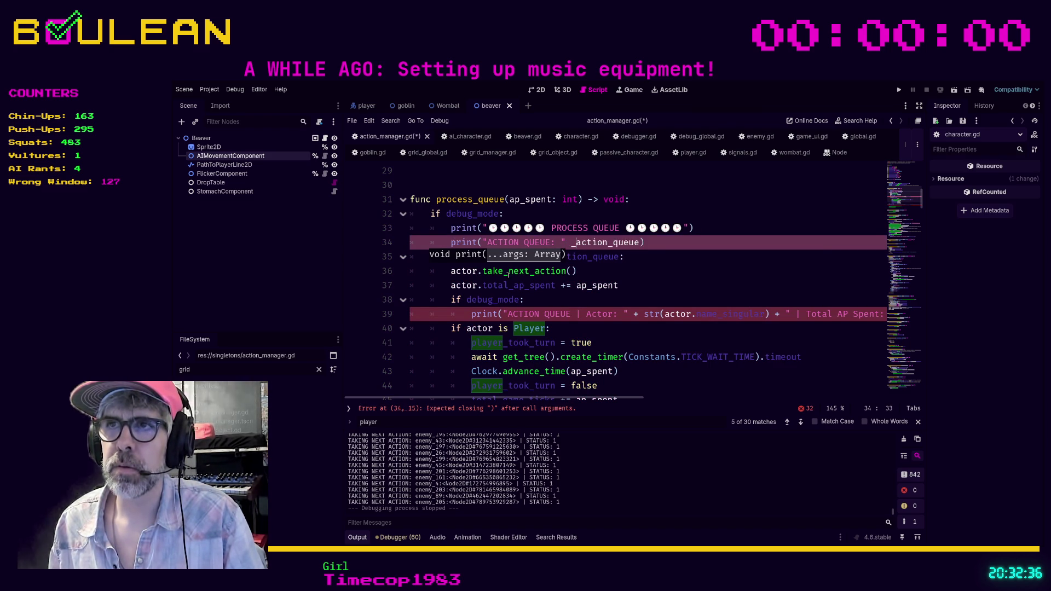
{"action": "key", "text": "End"}
{"action": "key", "text": "Left"}
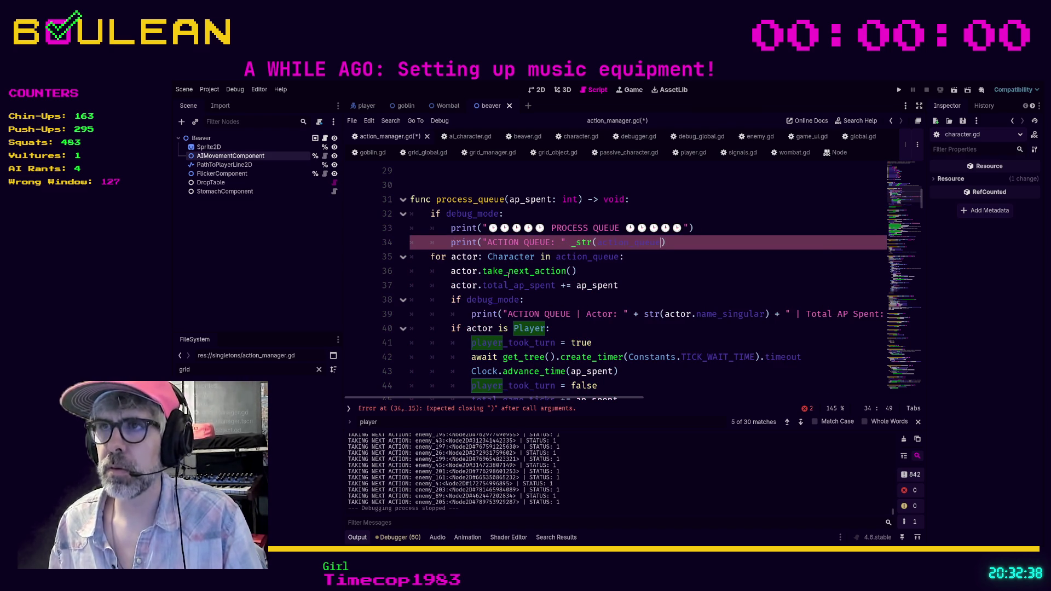
{"action": "key", "text": "ctrl+Left"}
{"action": "key", "text": "ctrl+Left"}
{"action": "key", "text": "ctrl+Left"}
{"action": "key", "text": "BackSpace"}
{"action": "key", "text": "End"}
{"action": "type", "text": ")"}
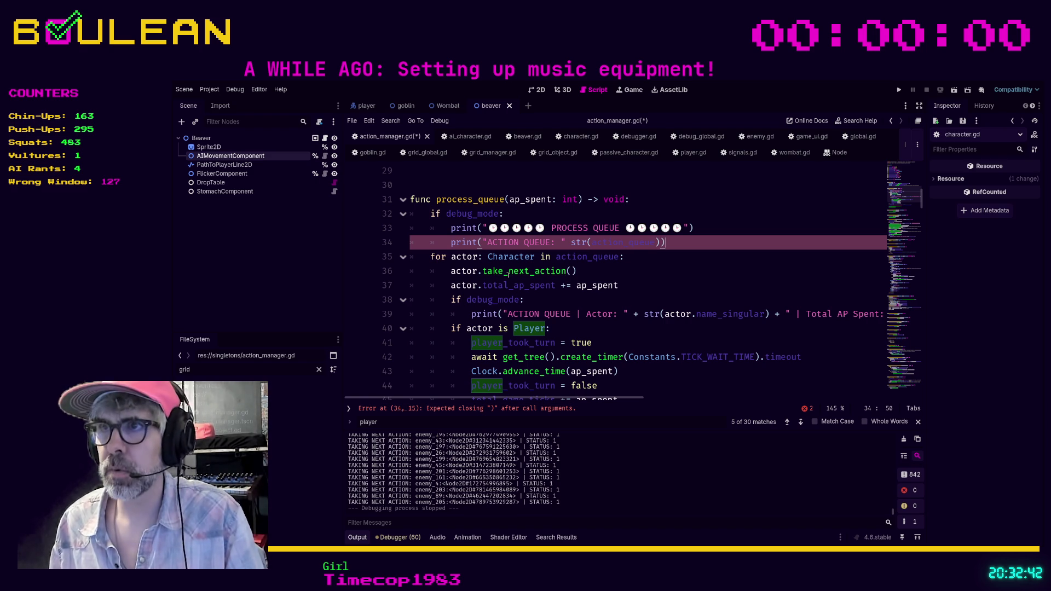
Join the label and str call with + and save action_manager.gd.
{"action": "left_click", "coordinate": [567, 243]}
{"action": "type", "text": "+"}
{"action": "left_click", "coordinate": [774, 268]}
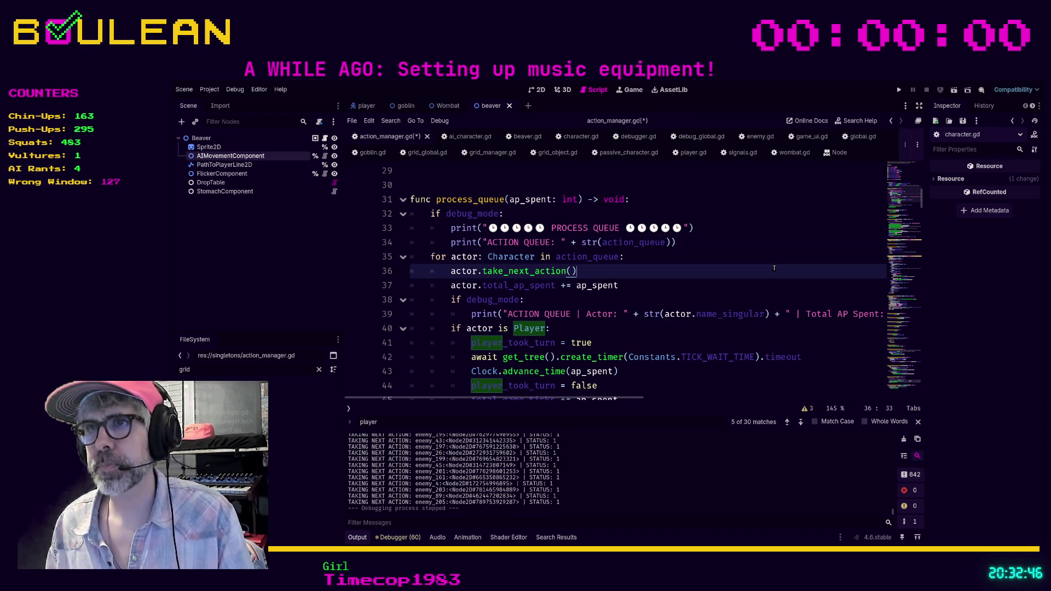
{"action": "key", "text": "ctrl+s"}
{"action": "key", "text": "Page_Up"}
{"action": "key", "text": "Page_Up"}
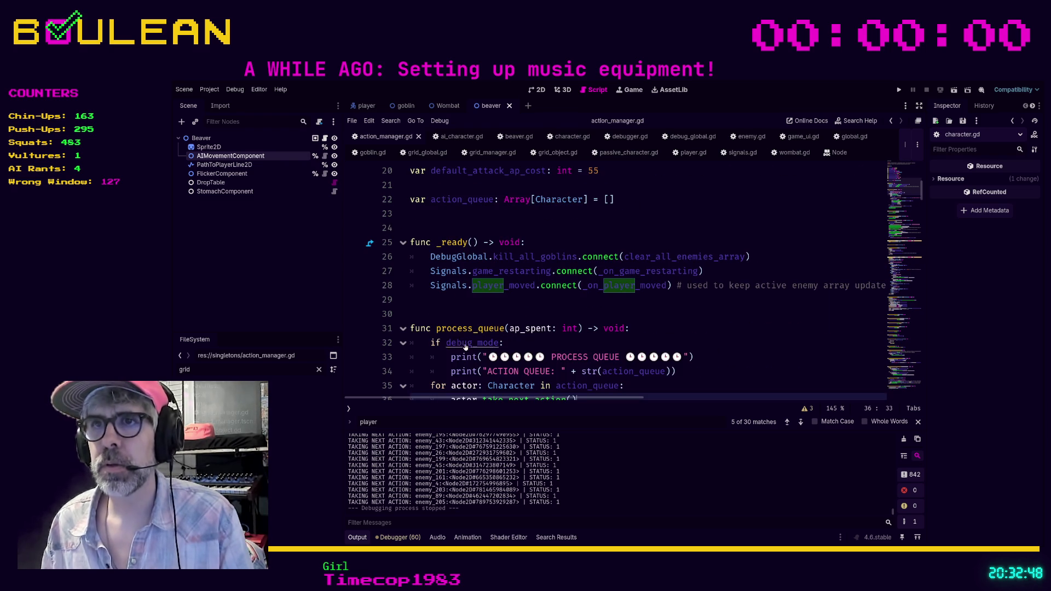
Set debug_mode to true on line 10 of action_manager.gd.
{"action": "double_click", "coordinate": [541, 272]}
{"action": "type", "text": "true"}
{"action": "left_click", "coordinate": [610, 289]}
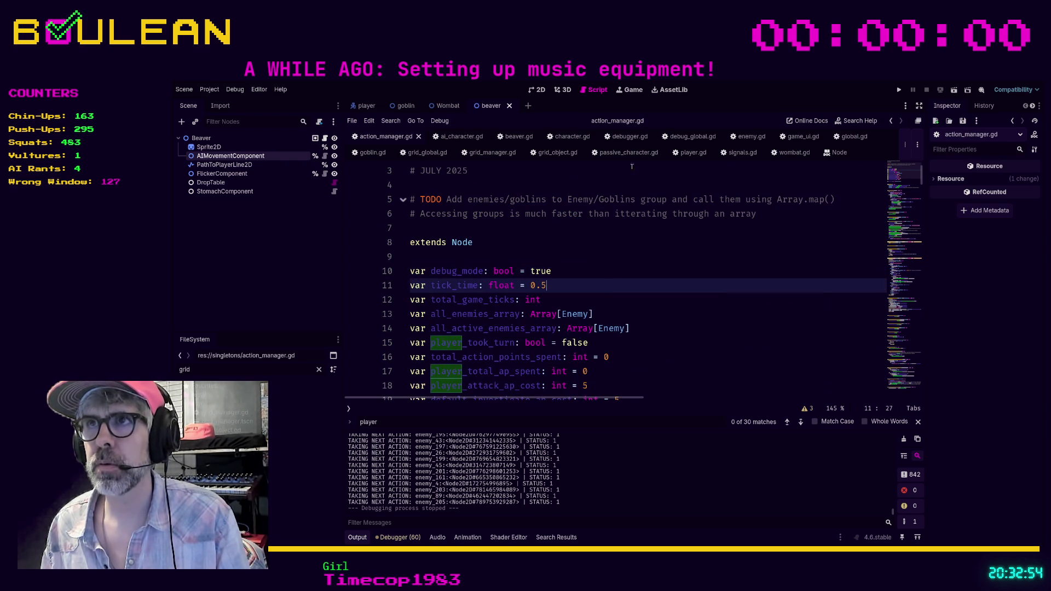
Follow ai_character's inheritance through character.gd to the GridObject base script, searching for debug_mode.
{"action": "left_click", "coordinate": [455, 136]}
{"action": "scroll", "coordinate": [579, 242], "scroll_direction": "up", "scroll_amount": 2}
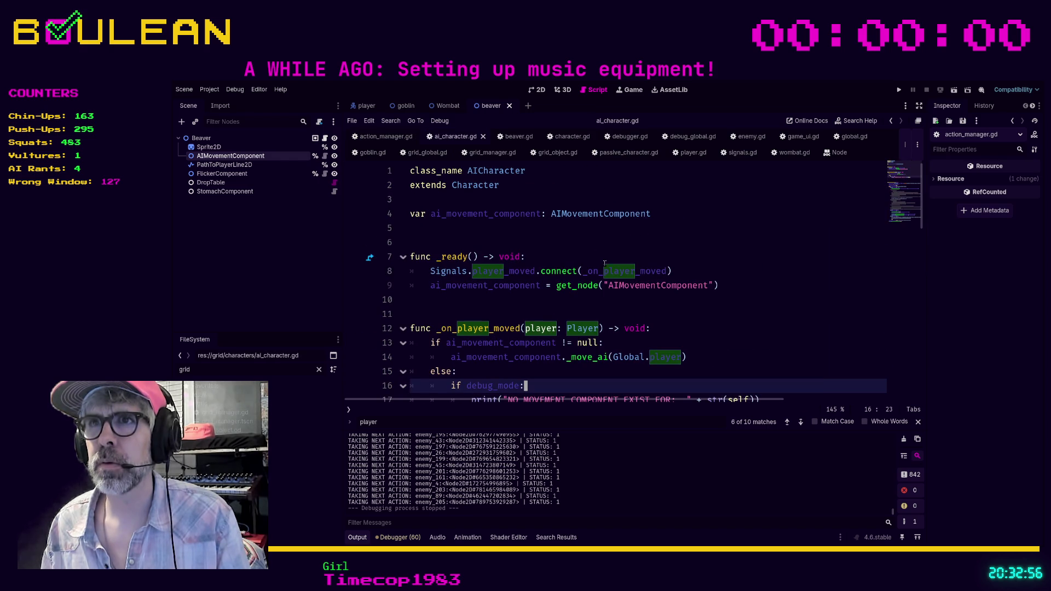
{"action": "left_click", "coordinate": [495, 179], "text": "ctrl"}
{"action": "left_click", "coordinate": [551, 232]}
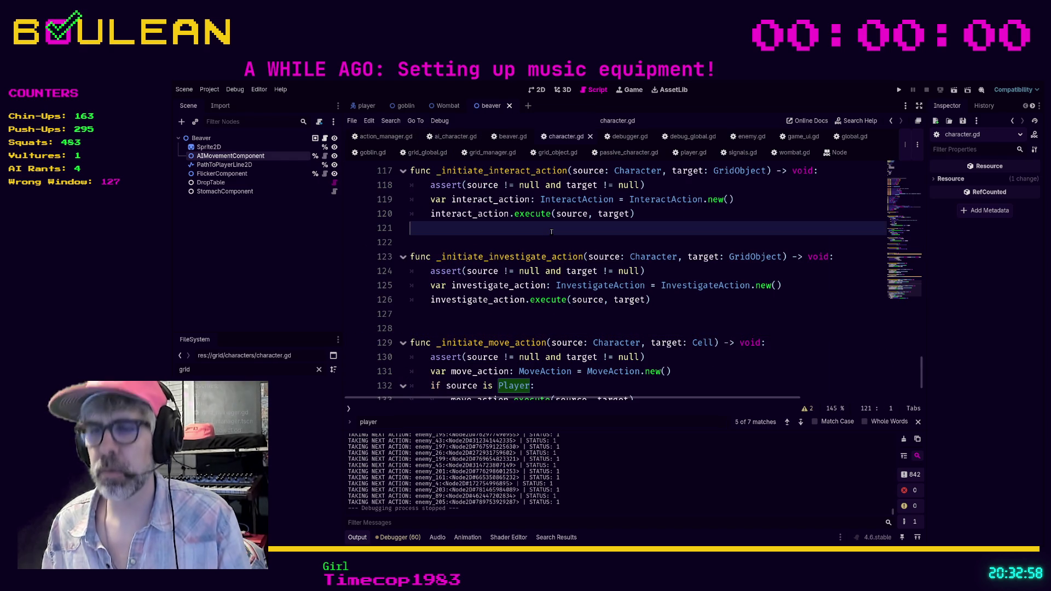
{"action": "key", "text": "ctrl+f"}
{"action": "type", "text": "debug_mode"}
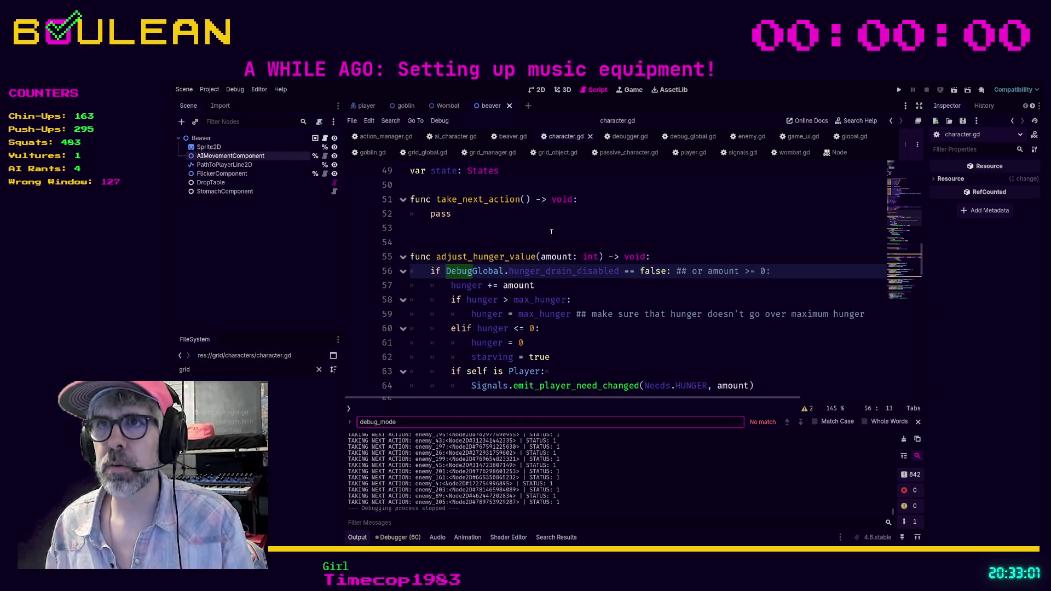
{"action": "scroll", "coordinate": [551, 232], "scroll_direction": "up", "scroll_amount": 10}
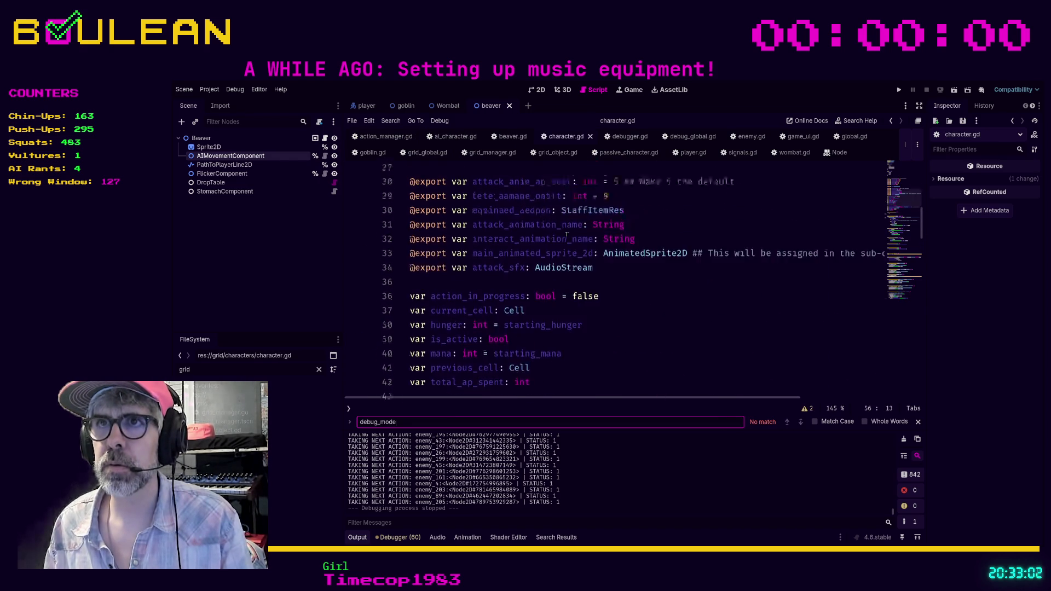
{"action": "scroll", "coordinate": [566, 235], "scroll_direction": "up", "scroll_amount": 5}
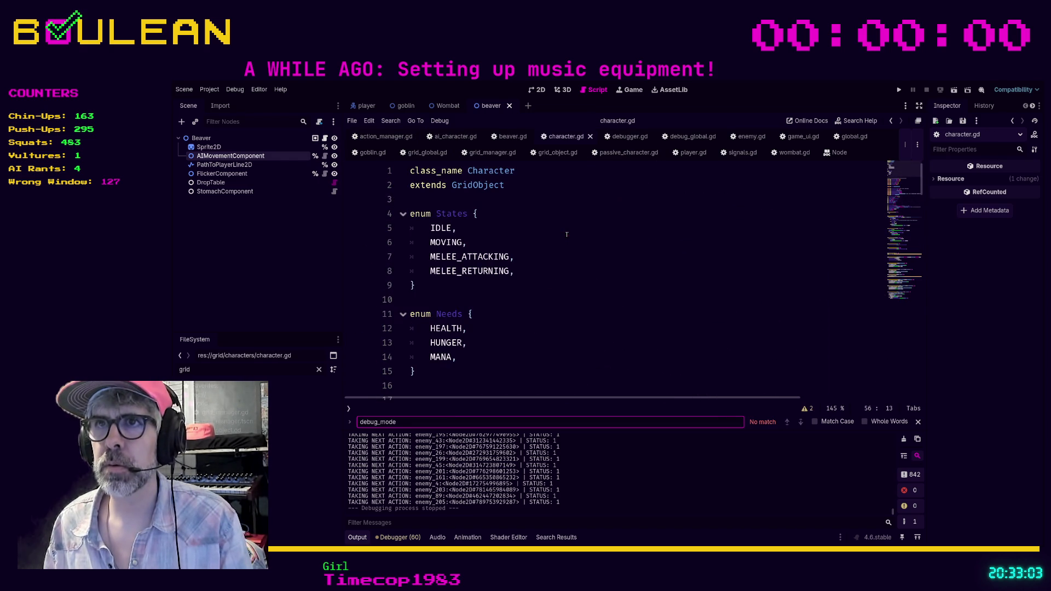
{"action": "left_click", "coordinate": [478, 185], "text": "ctrl"}
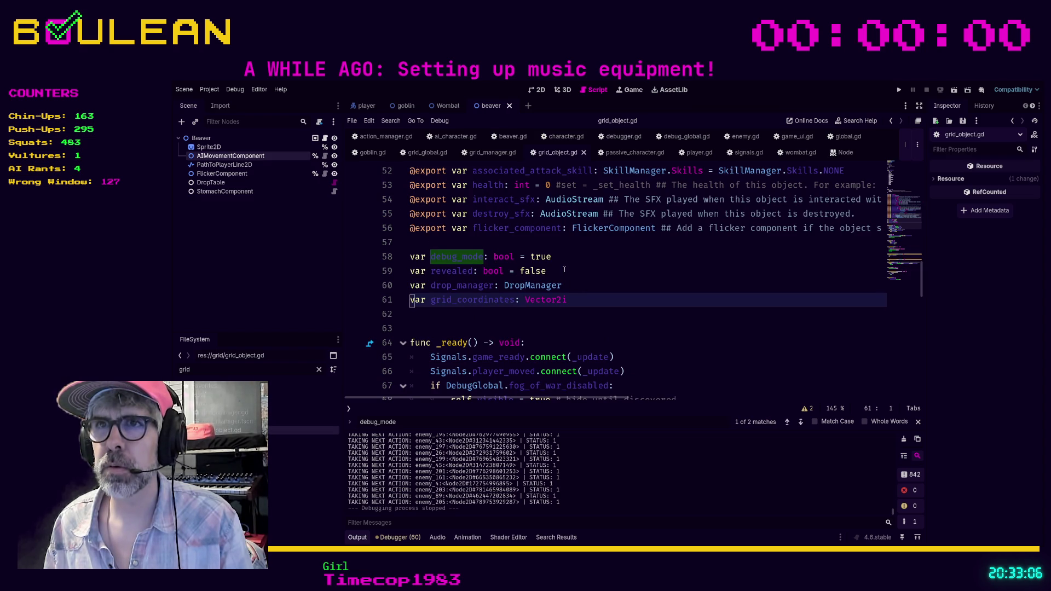
Set debug_mode to false on line 58 of grid_object.gd and launch the game with F5.
{"action": "double_click", "coordinate": [542, 257]}
{"action": "type", "text": "false"}
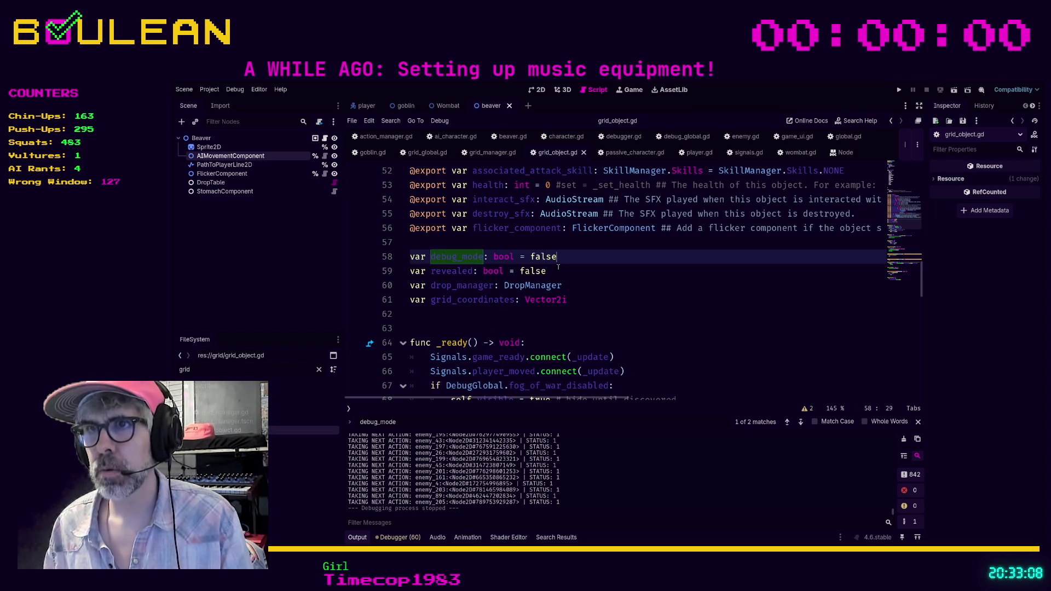
{"action": "left_click", "coordinate": [590, 270]}
{"action": "key", "text": "F5"}
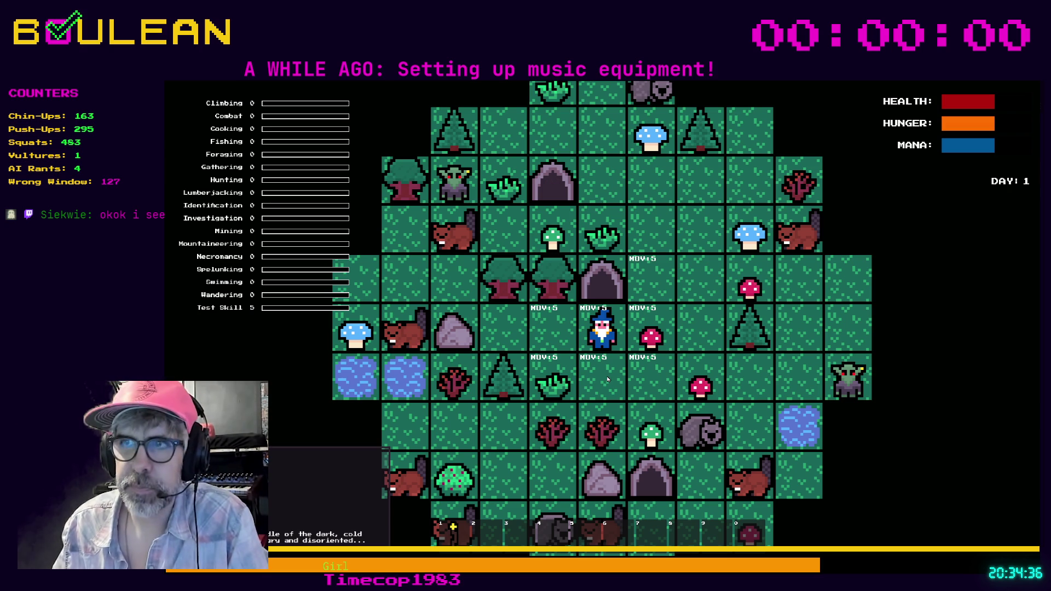
Pick up the Red Mushroom beside the wizard with the E interact key.
{"action": "key", "text": "e"}
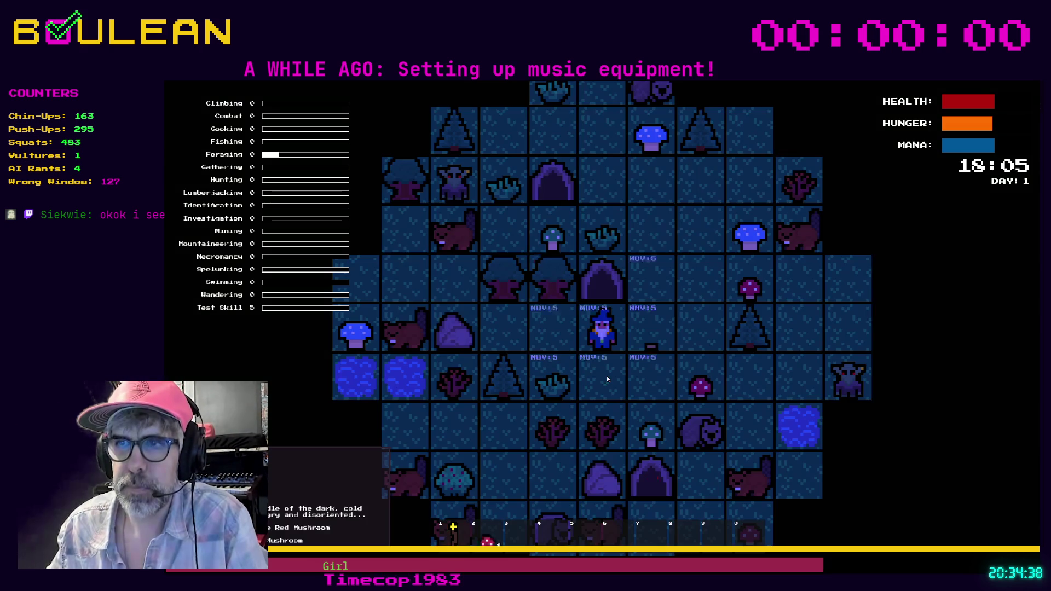
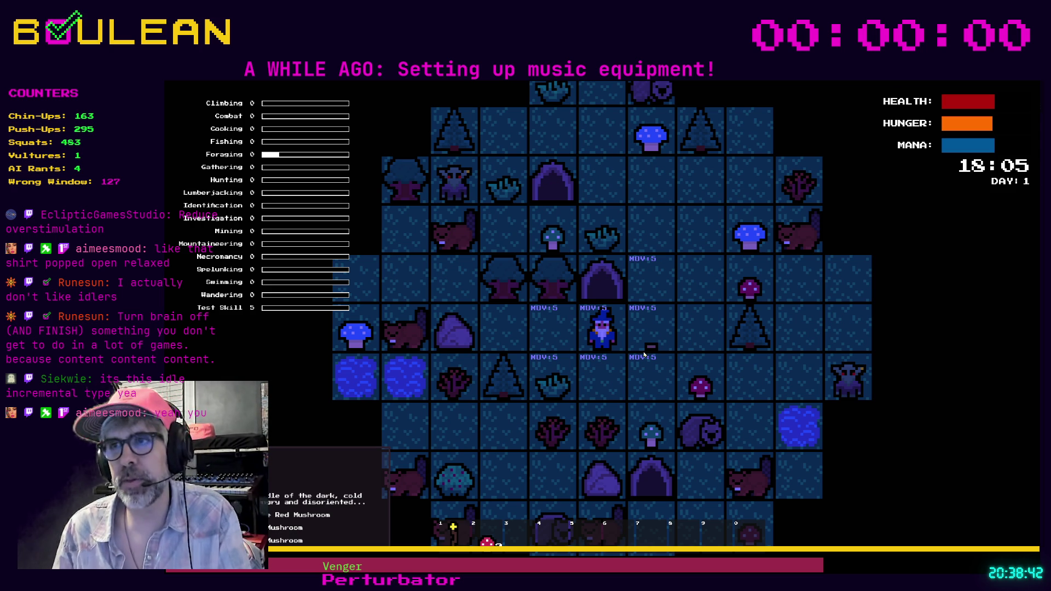
Stop the running roguelike with F8 and place the caret on line 62 of grid_object.gd.
{"action": "key", "text": "F8"}
{"action": "left_click", "coordinate": [584, 315]}
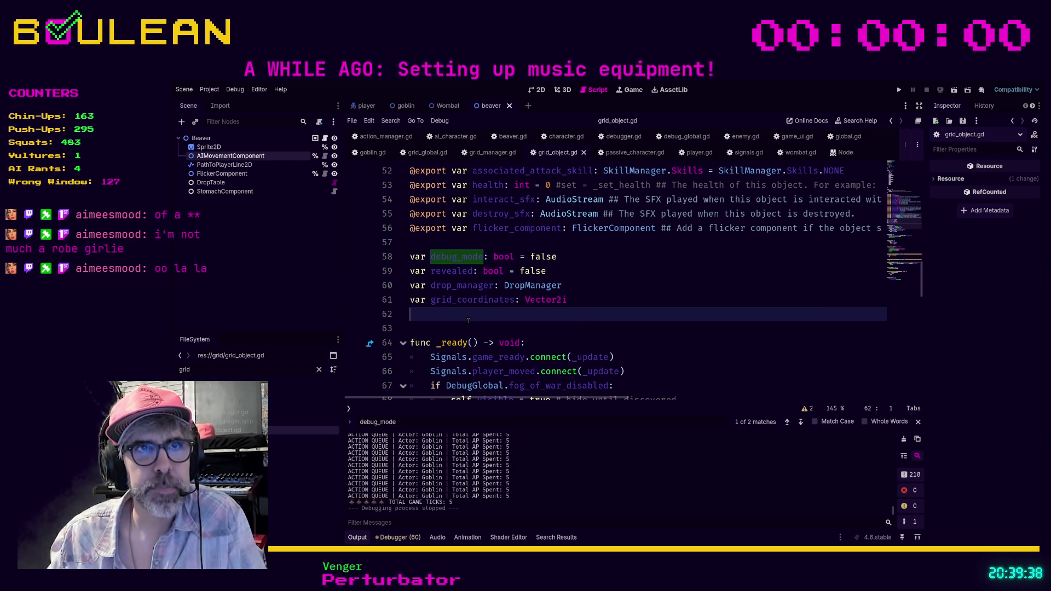
Scroll grid_object.gd down to the debug_mode check in take_damage, then close the debug_mode search bar.
{"action": "left_click", "coordinate": [495, 323]}
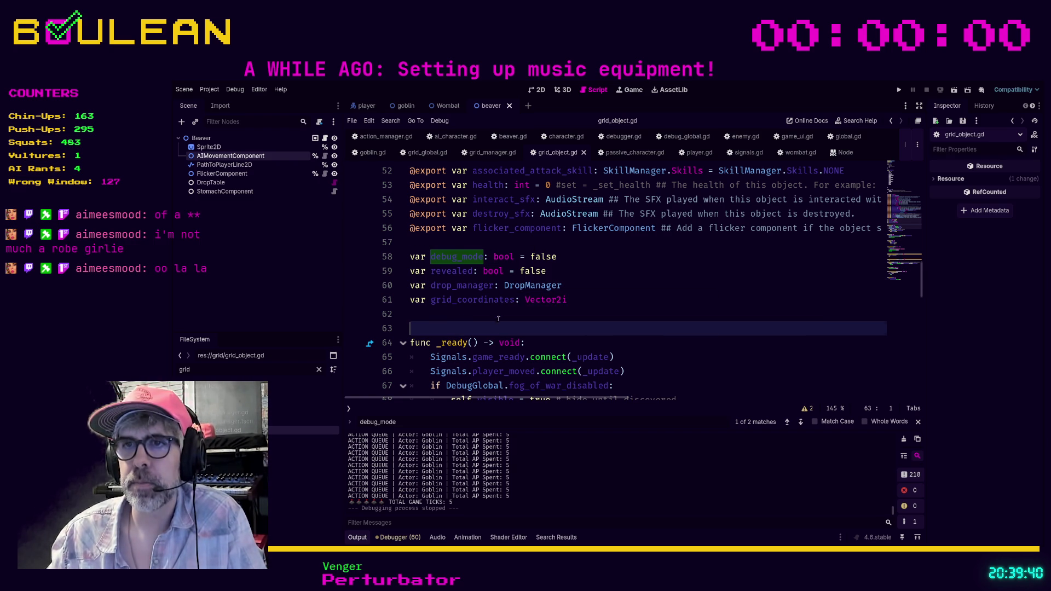
{"action": "scroll", "coordinate": [499, 320], "scroll_direction": "down", "scroll_amount": 2}
{"action": "scroll", "coordinate": [499, 320], "scroll_direction": "down", "scroll_amount": 1}
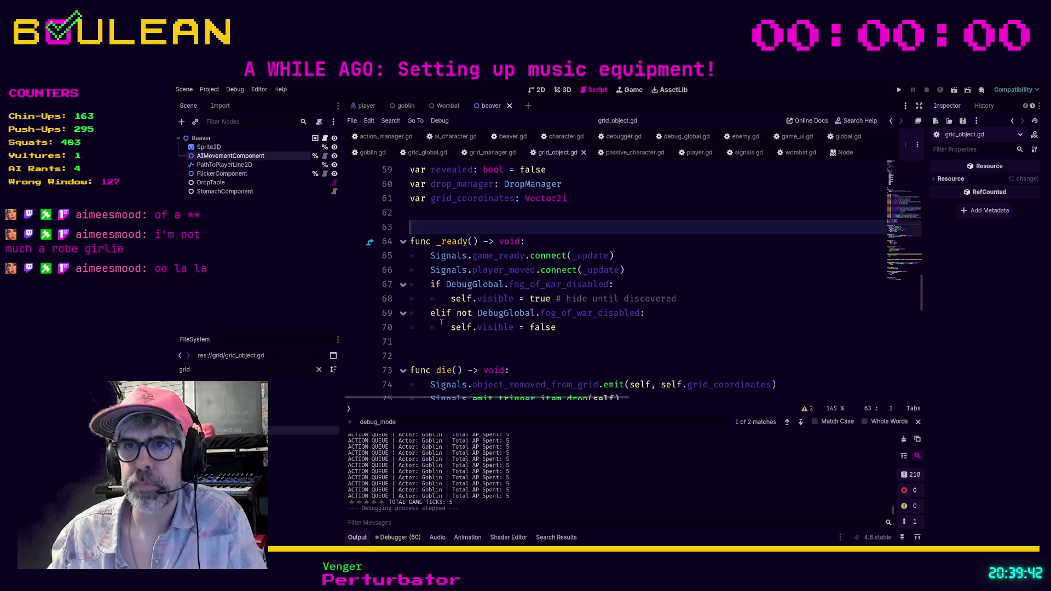
{"action": "left_click", "coordinate": [445, 341]}
{"action": "scroll", "coordinate": [445, 338], "scroll_direction": "down", "scroll_amount": 4}
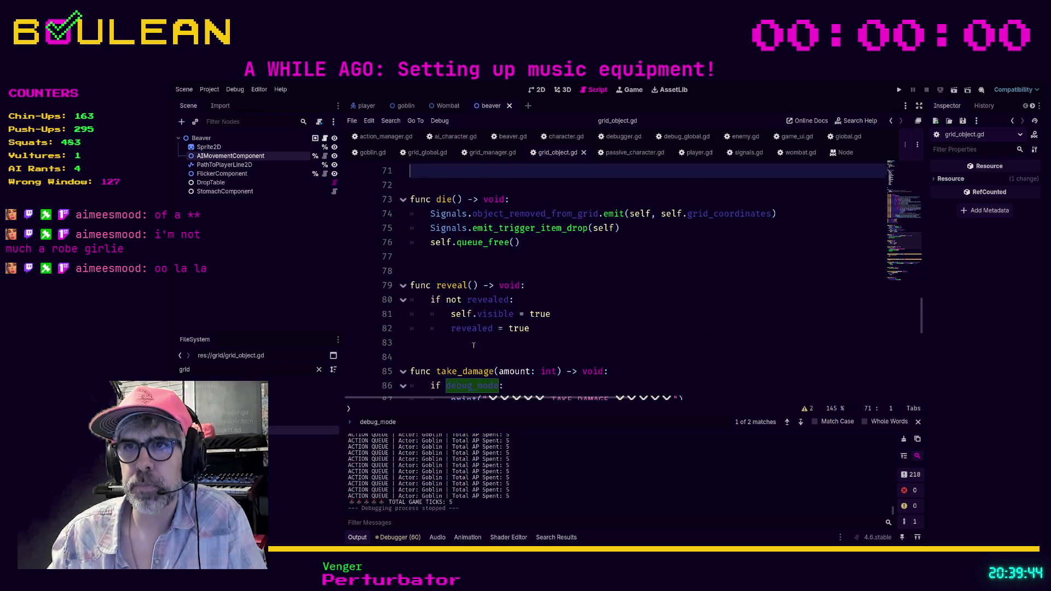
{"action": "scroll", "coordinate": [445, 338], "scroll_direction": "down", "scroll_amount": 1}
{"action": "left_click", "coordinate": [482, 313]}
{"action": "left_click", "coordinate": [516, 341]}
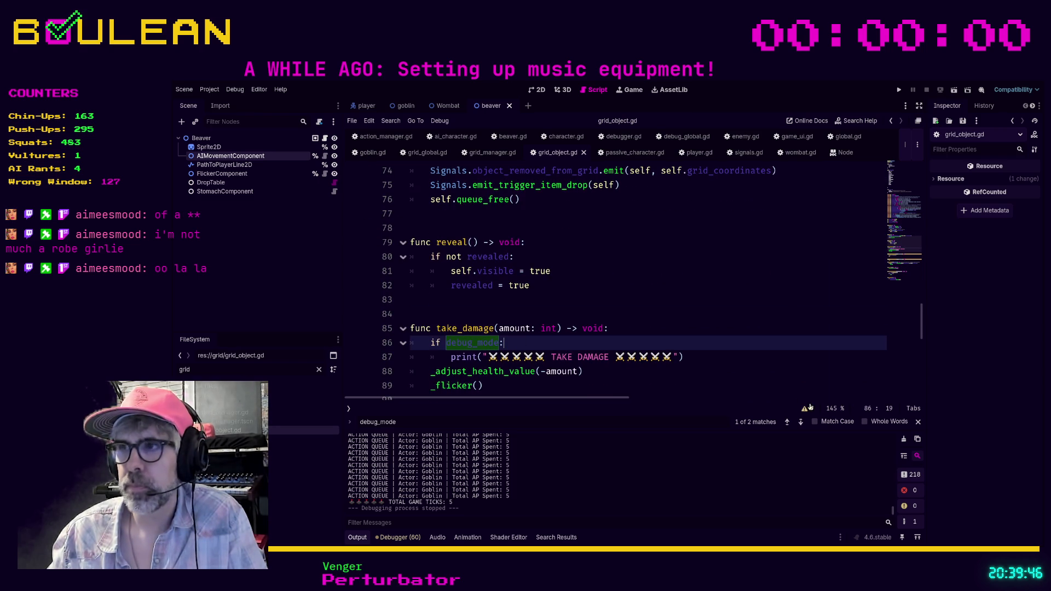
{"action": "left_click", "coordinate": [918, 422]}
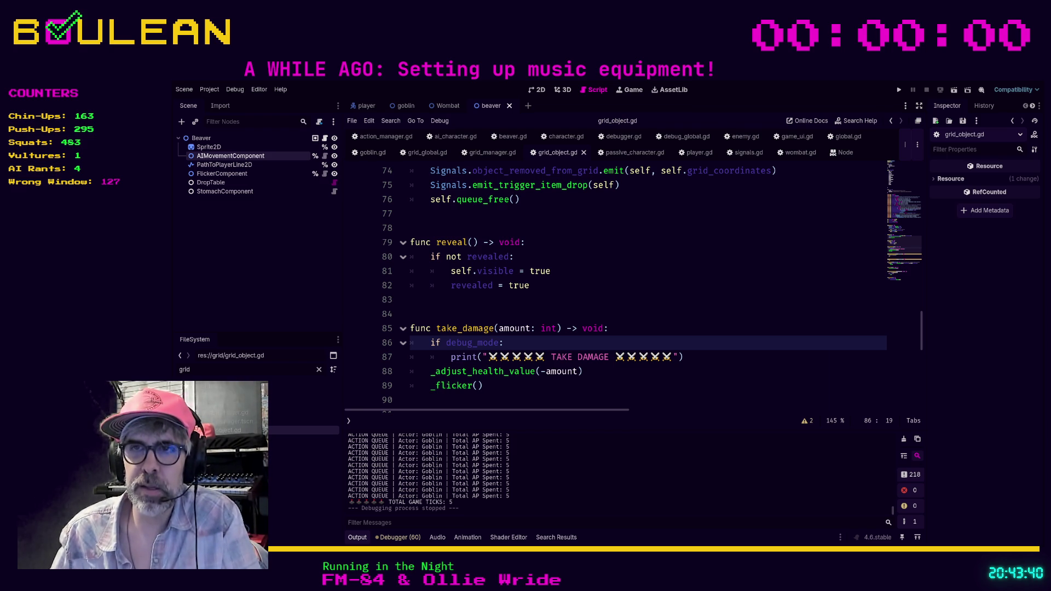
Review the take_damage code around lines 89–91 of grid_object.gd, including the _flicker() call.
{"action": "left_click", "coordinate": [461, 398]}
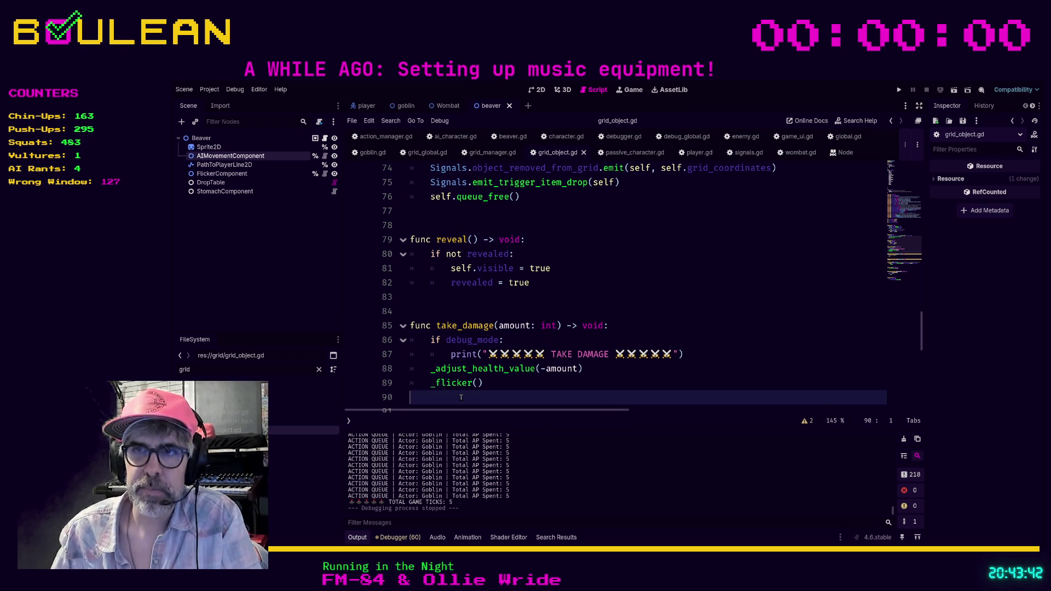
{"action": "scroll", "coordinate": [461, 397], "scroll_direction": "down", "scroll_amount": 1}
{"action": "left_click", "coordinate": [458, 371]}
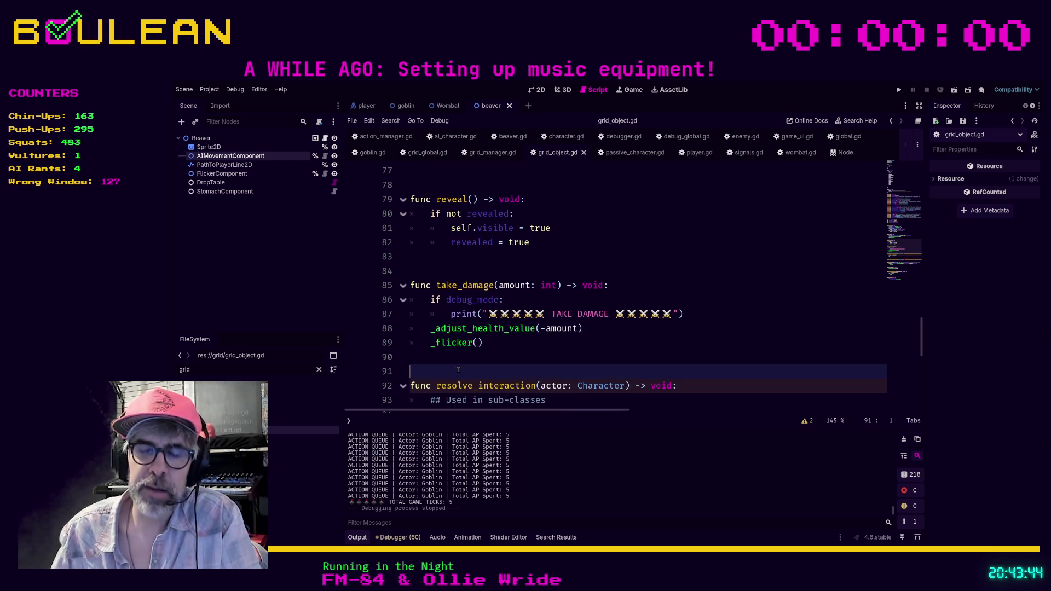
{"action": "left_click", "coordinate": [428, 357]}
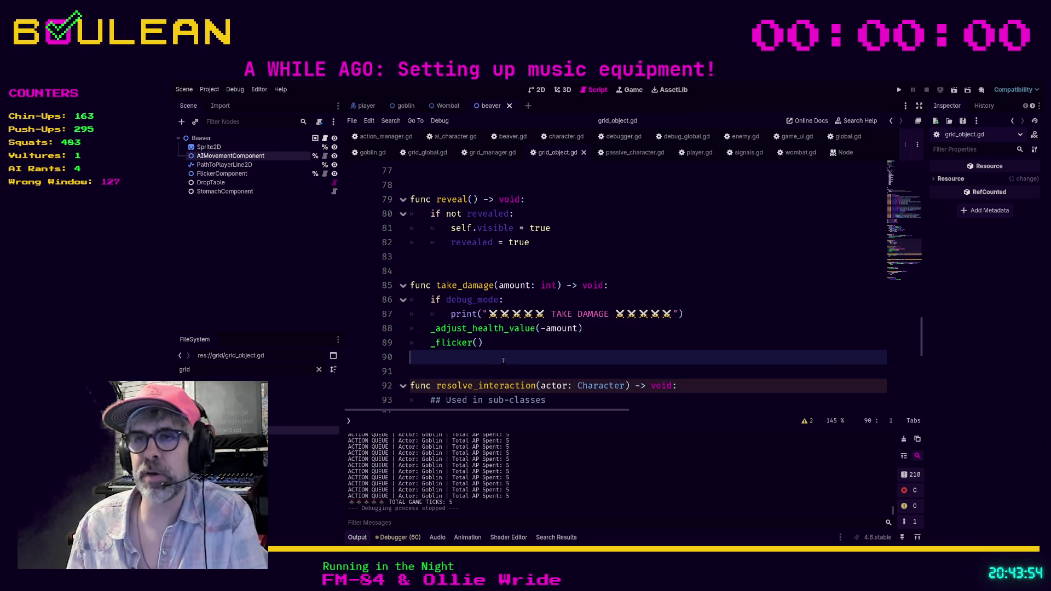
{"action": "left_click", "coordinate": [515, 344]}
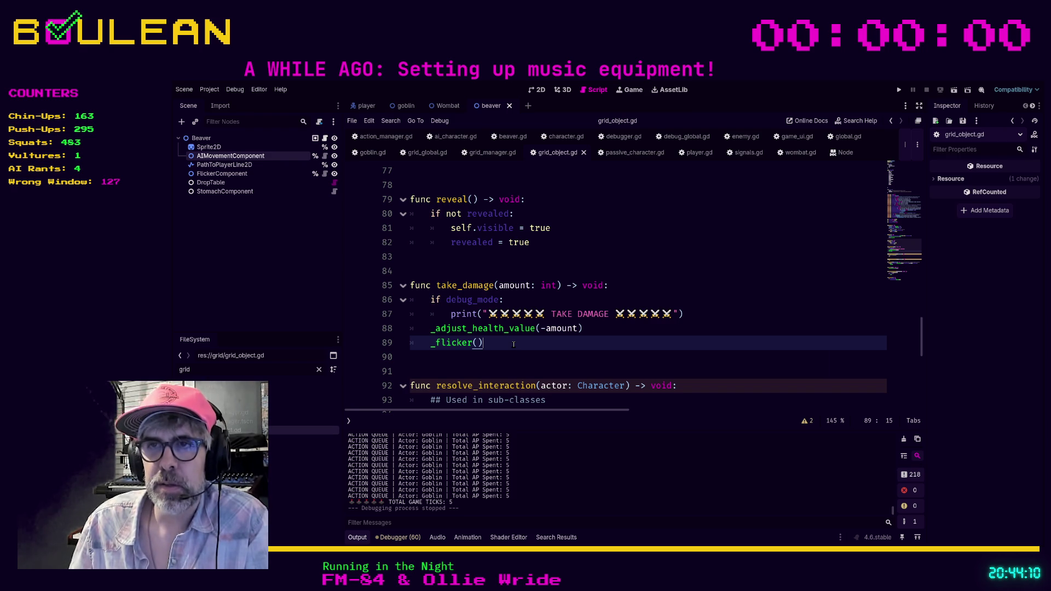
{"action": "scroll", "coordinate": [439, 315], "scroll_direction": "down", "scroll_amount": 1}
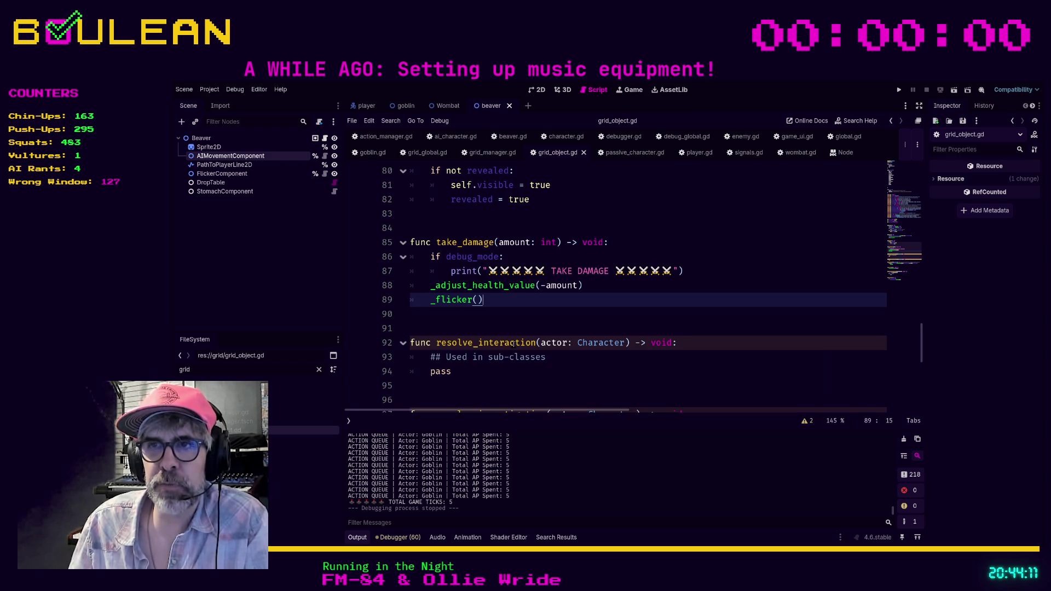
{"action": "left_click", "coordinate": [440, 314]}
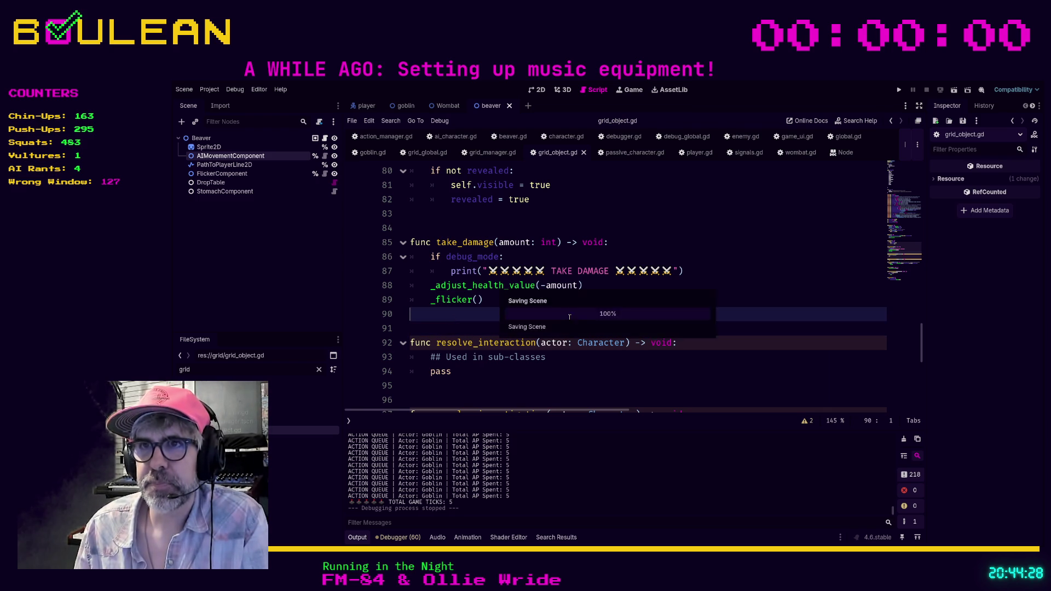
Launch the roguelike with F5, then stop it with F8 to end debugging.
{"action": "key", "text": "Down"}
{"action": "key", "text": "F5"}
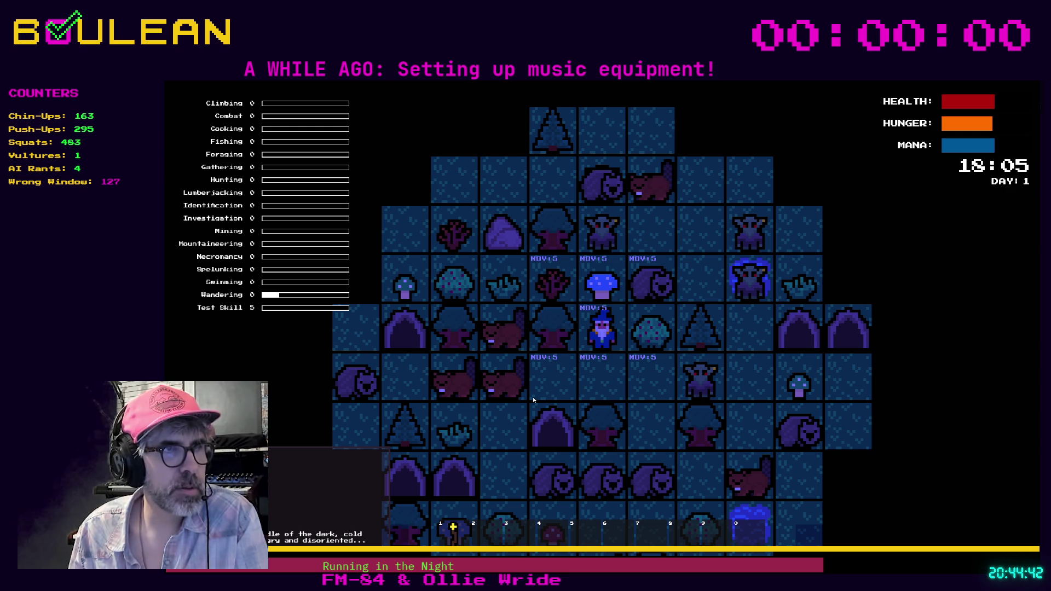
{"action": "scroll", "coordinate": [533, 396], "scroll_direction": "down", "scroll_amount": 1}
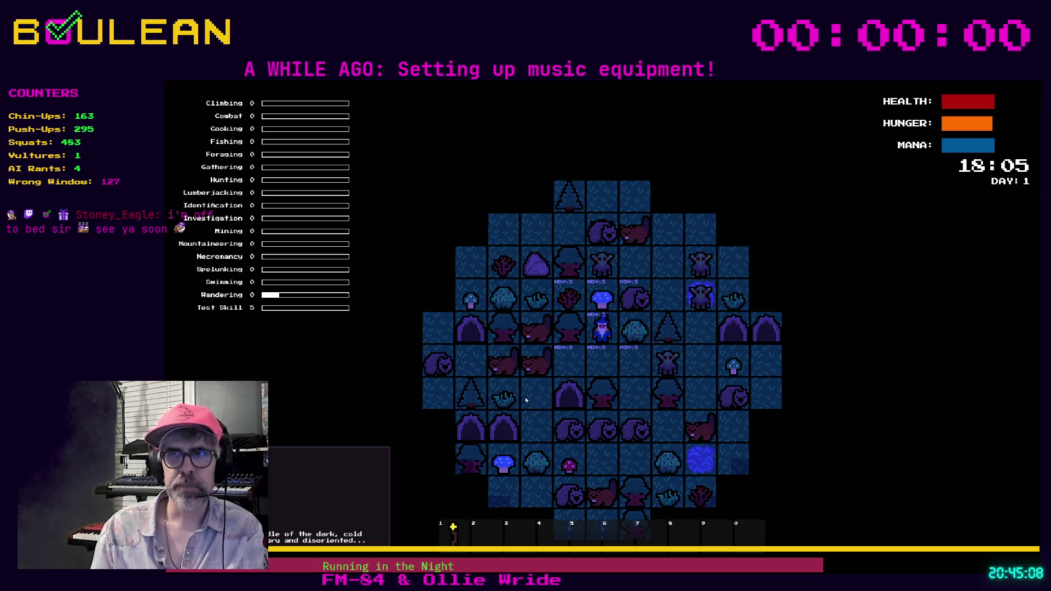
{"action": "key", "text": "F8"}
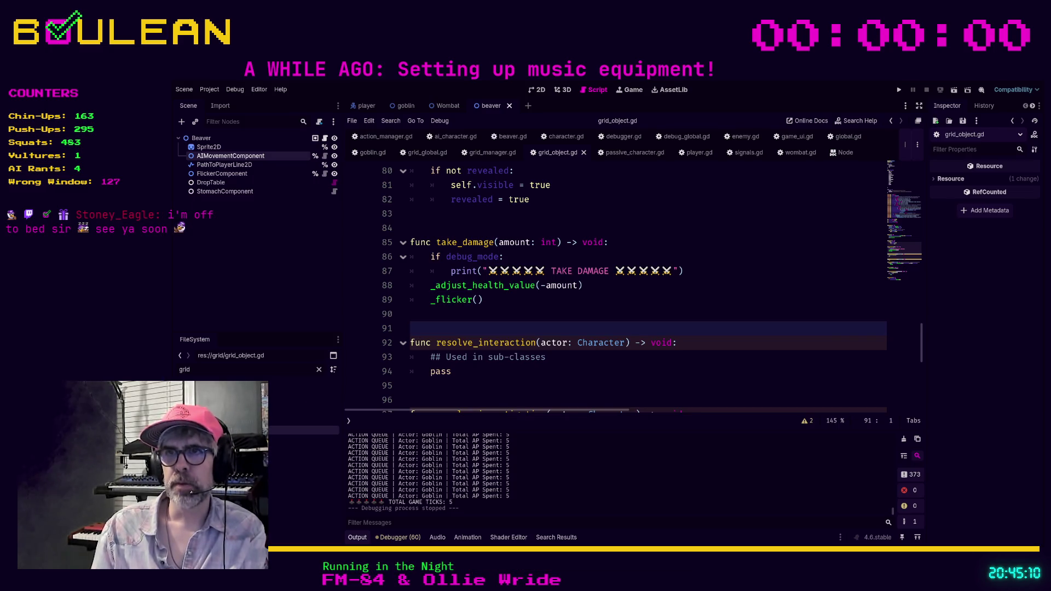
Select the Beaver root node and bring up process_queue's ACTION QUEUE print on line 39 of action_manager.gd.
{"action": "left_click", "coordinate": [201, 138]}
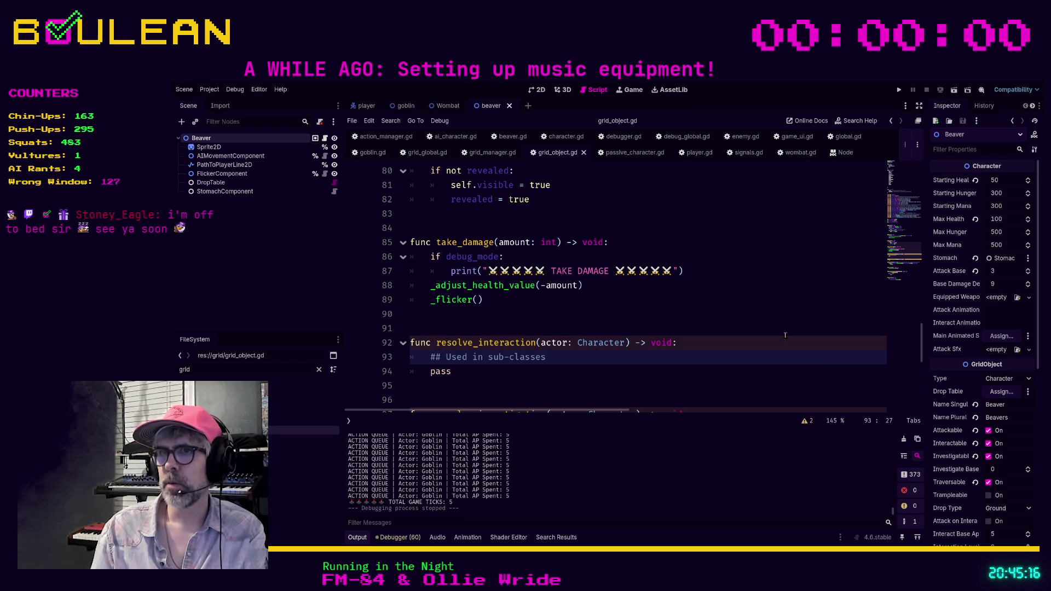
{"action": "left_click", "coordinate": [385, 136]}
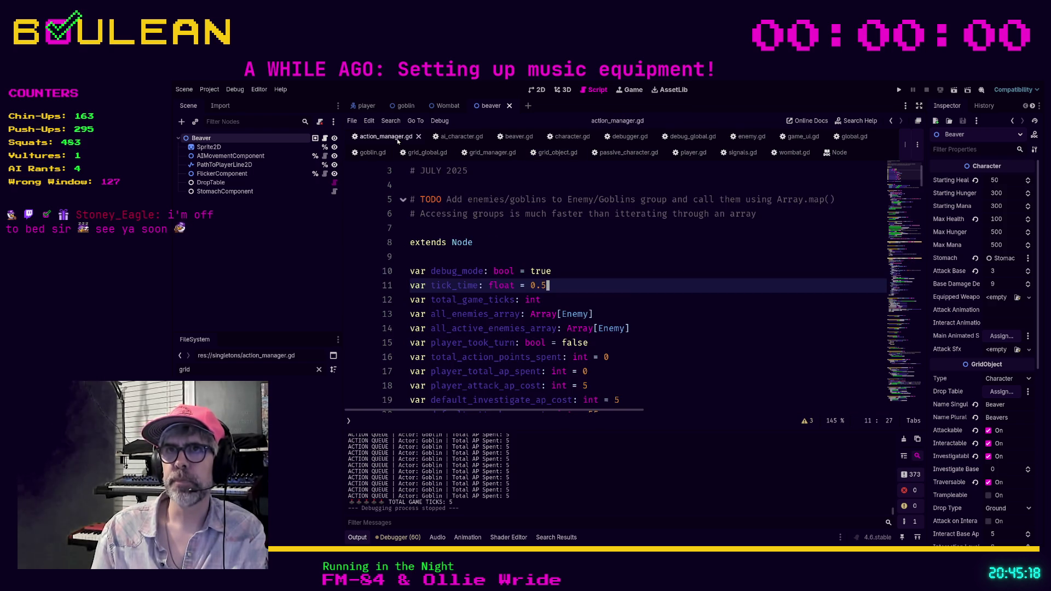
{"action": "scroll", "coordinate": [489, 200], "scroll_direction": "down", "scroll_amount": 7}
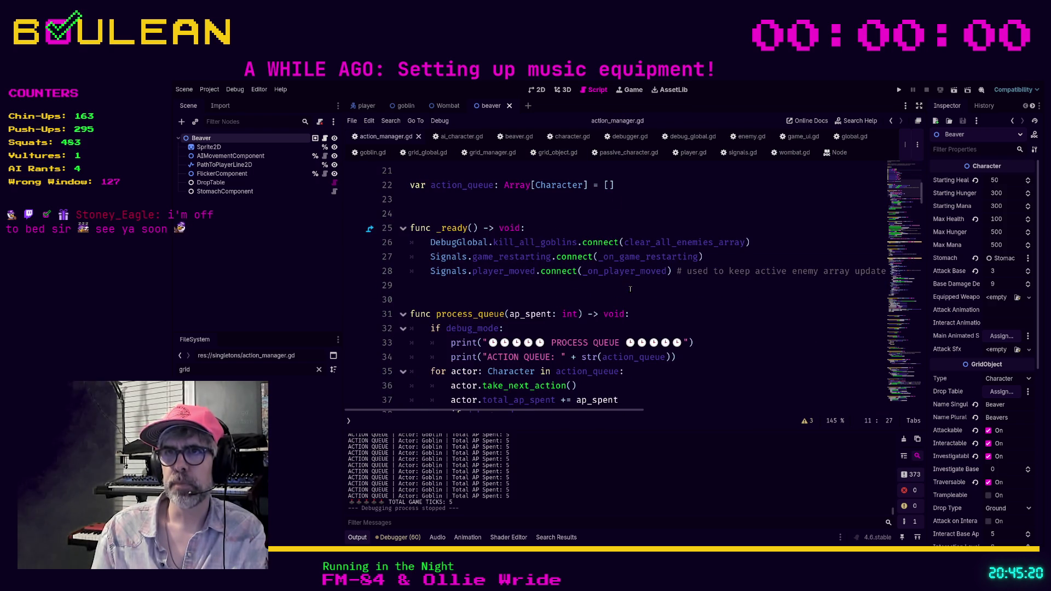
{"action": "left_click", "coordinate": [657, 342]}
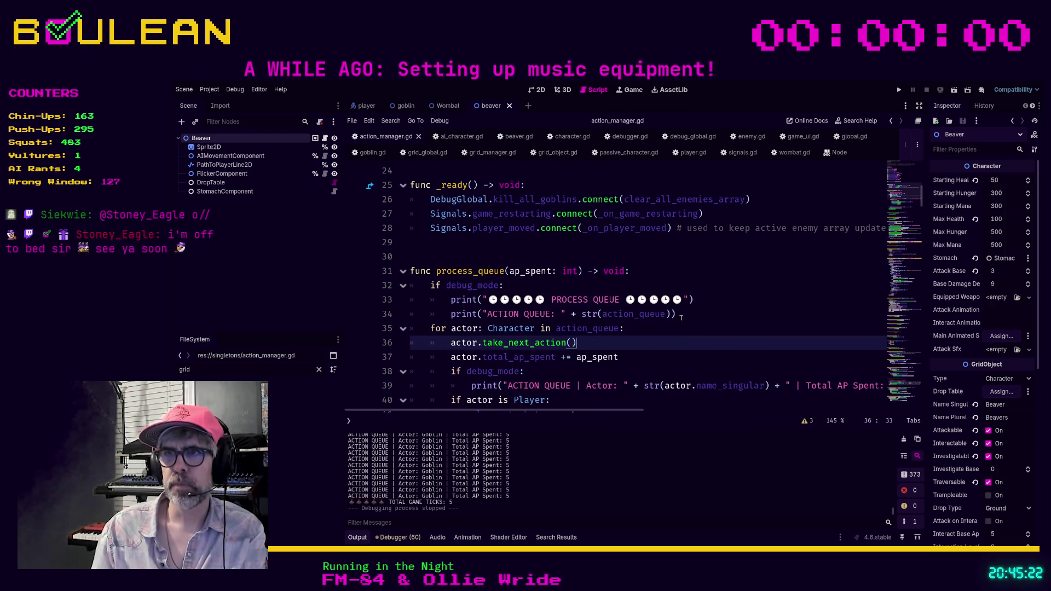
{"action": "scroll", "coordinate": [681, 318], "scroll_direction": "down", "scroll_amount": 1}
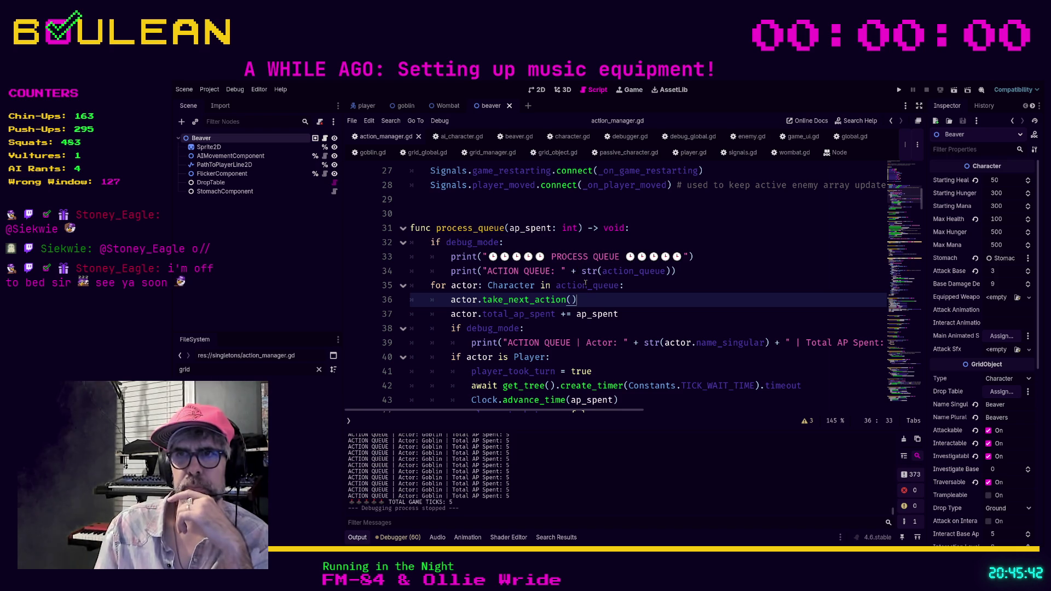
{"action": "key", "text": "ctrl"}
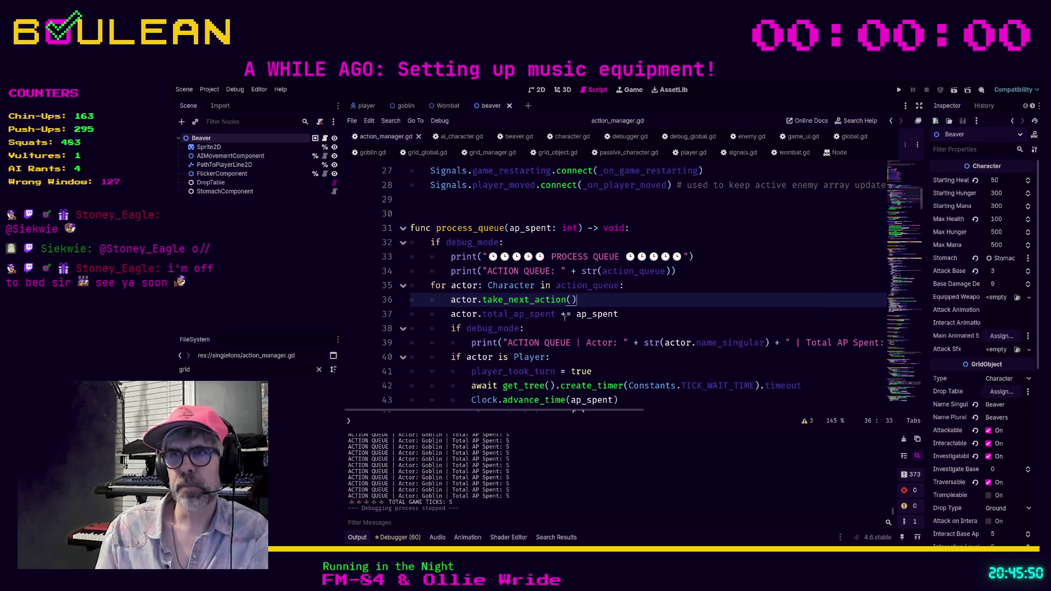
{"action": "scroll", "coordinate": [653, 298], "scroll_direction": "down", "scroll_amount": 1}
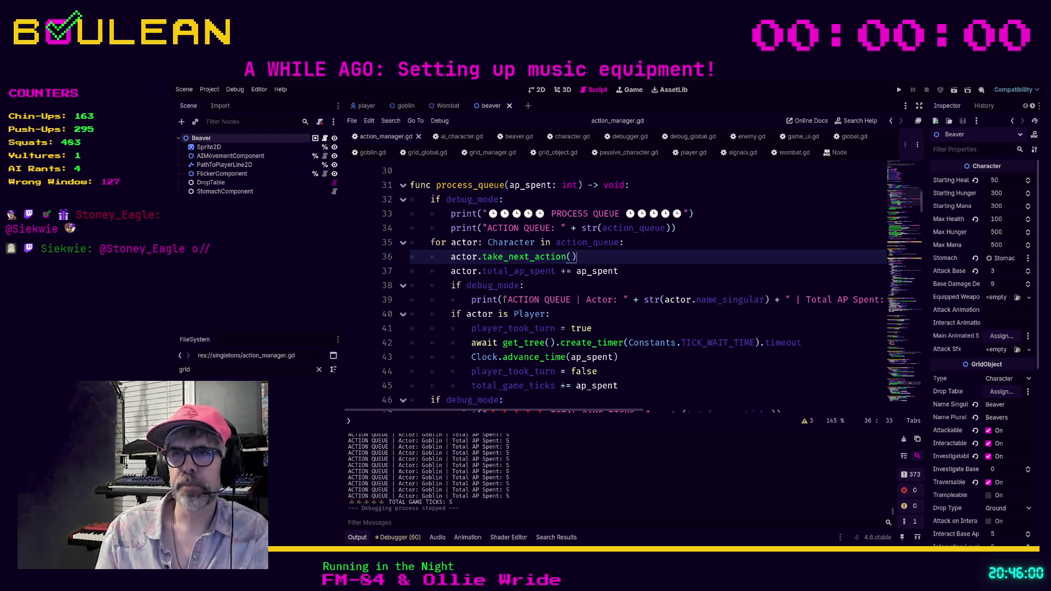
{"action": "left_click", "coordinate": [570, 299]}
Add 'LOOP' to the ACTION QUEUE debug message in process_queue.
{"action": "type", "text": "LO"}
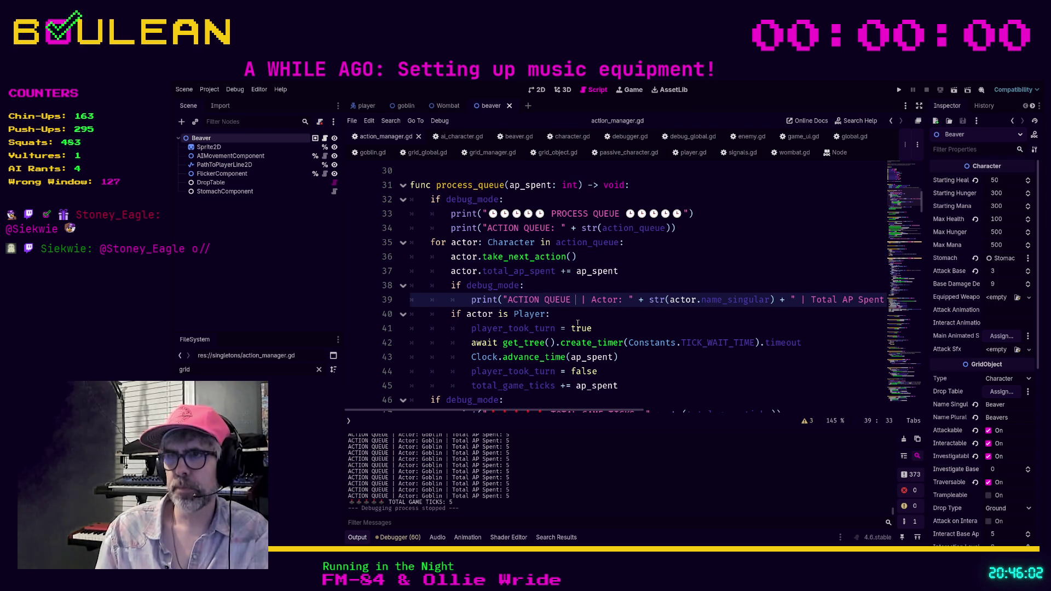
{"action": "type", "text": "OP"}
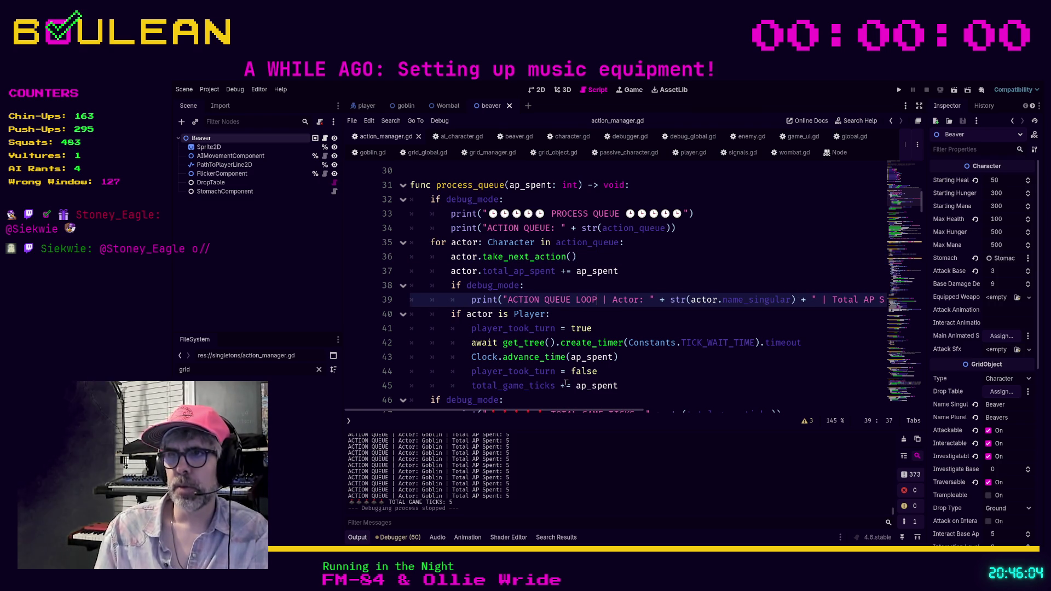
{"action": "mouse_move", "coordinate": [553, 412]}
{"action": "left_mouse_down"}
{"action": "mouse_move", "coordinate": [610, 414]}
{"action": "mouse_move", "coordinate": [526, 417]}
{"action": "left_mouse_up"}
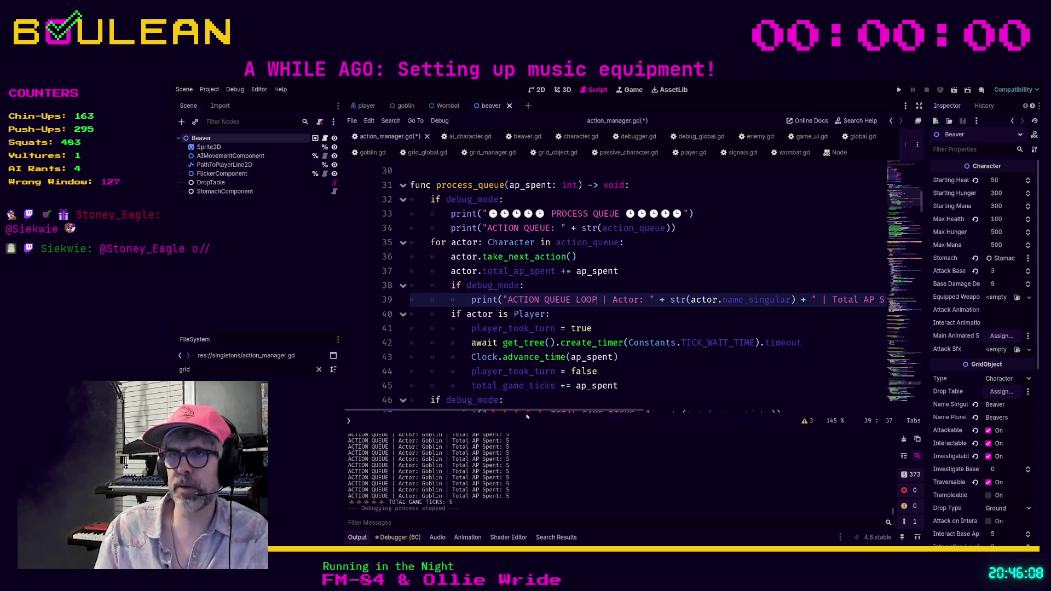
{"action": "left_click", "coordinate": [625, 318]}
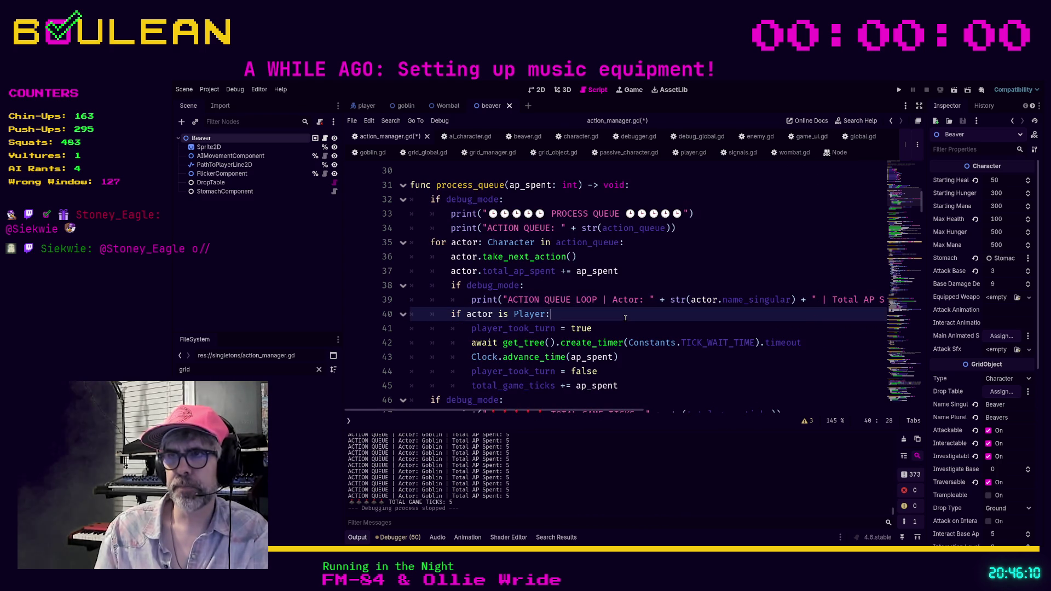
{"action": "left_click_drag", "start_coordinate": [586, 406], "coordinate": [722, 406]}
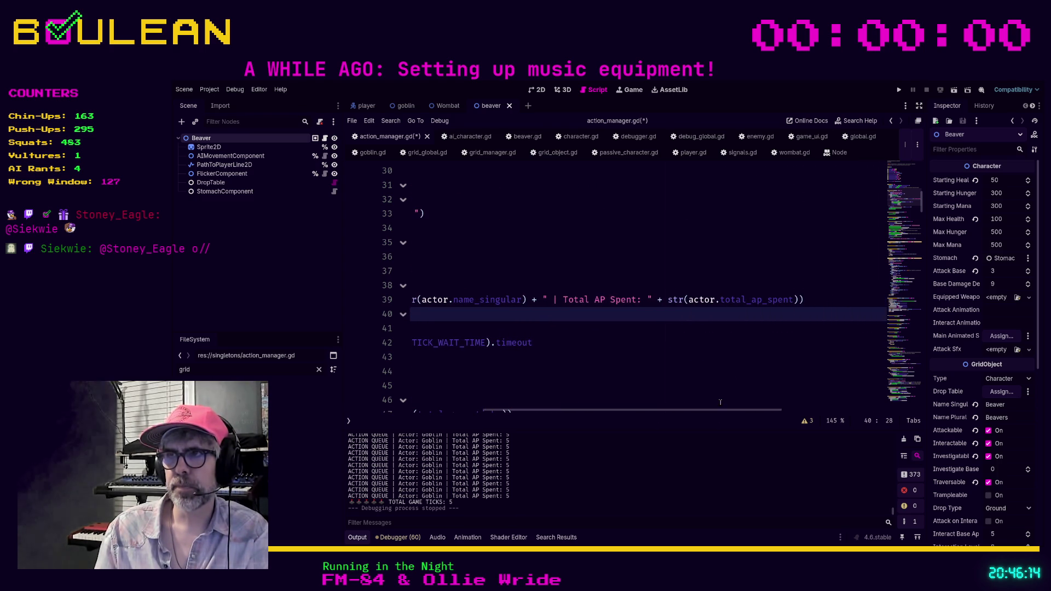
Append ' | NODE: ' + str(actor) to line 39's print, then save and run the game.
{"action": "left_click", "coordinate": [799, 299]}
{"action": "type", "text": "+ \""}
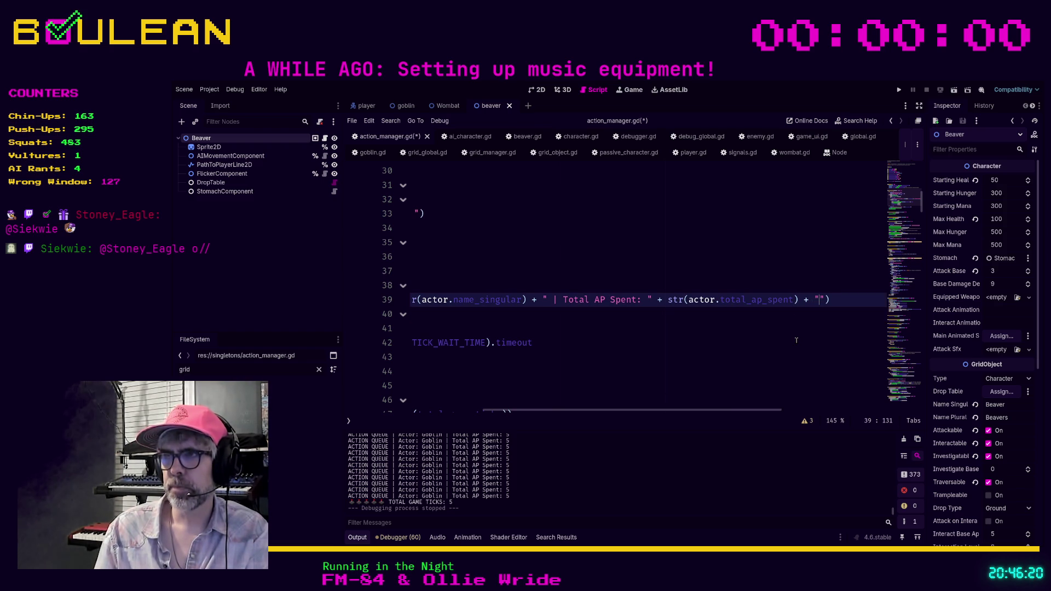
{"action": "type", "text": " | NODE"}
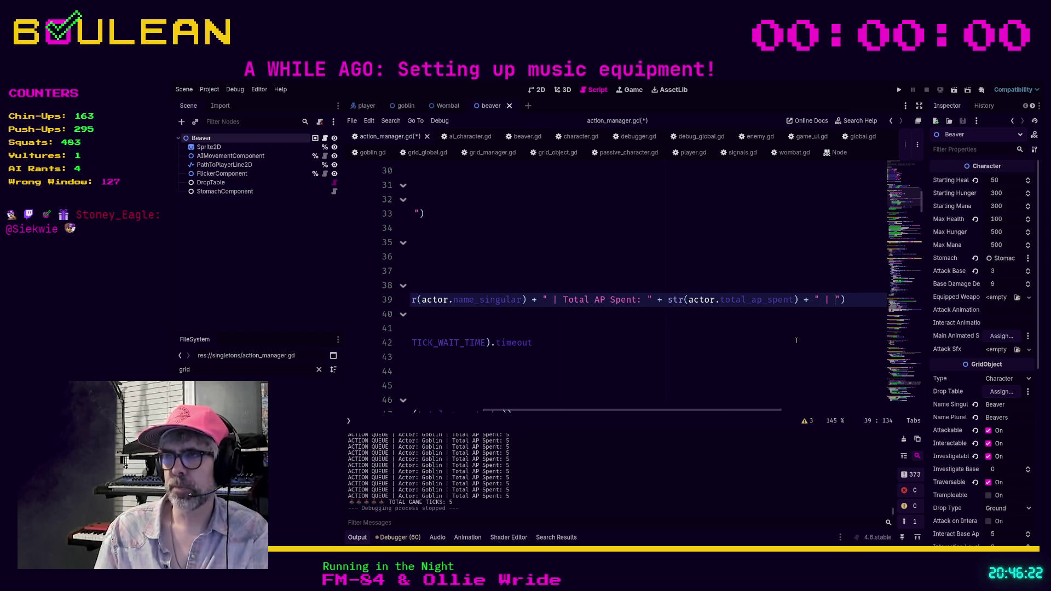
{"action": "type", "text": ": \" +"}
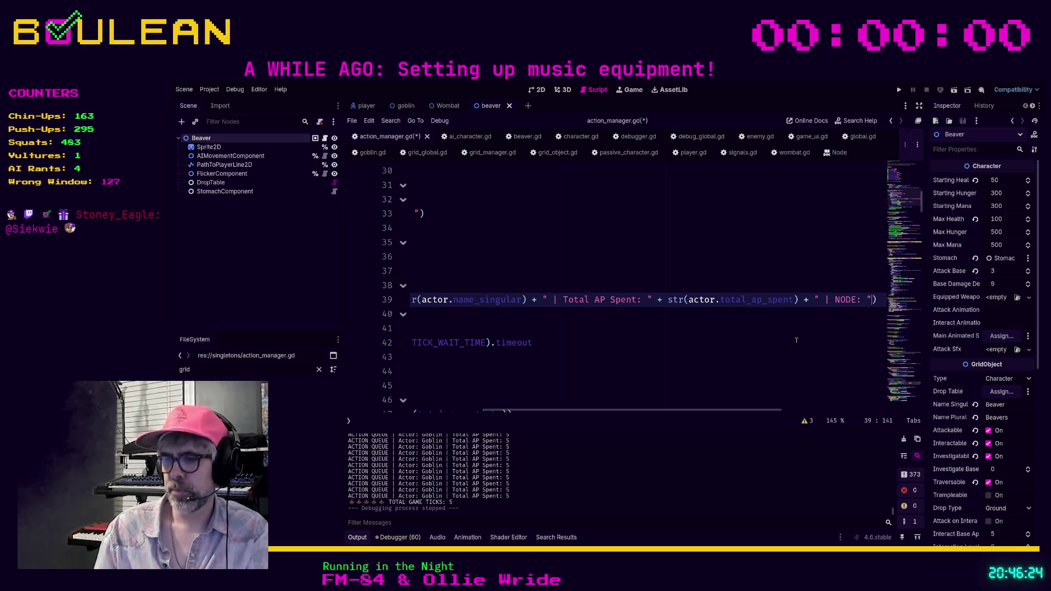
{"action": "type", "text": " str(no"}
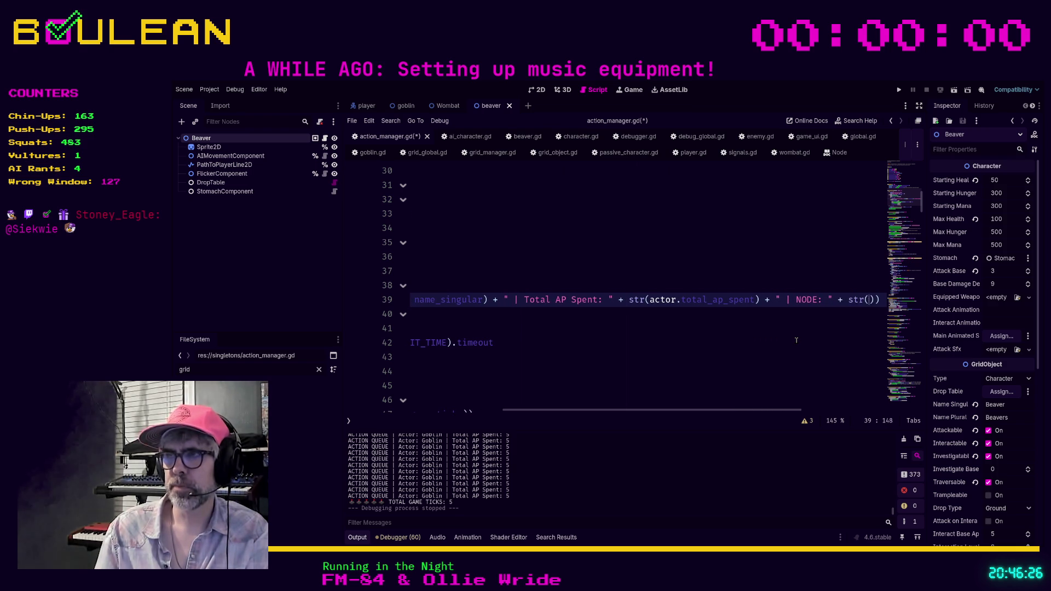
{"action": "key", "text": "BackSpace"}
{"action": "key", "text": "BackSpace"}
{"action": "type", "text": "actor"}
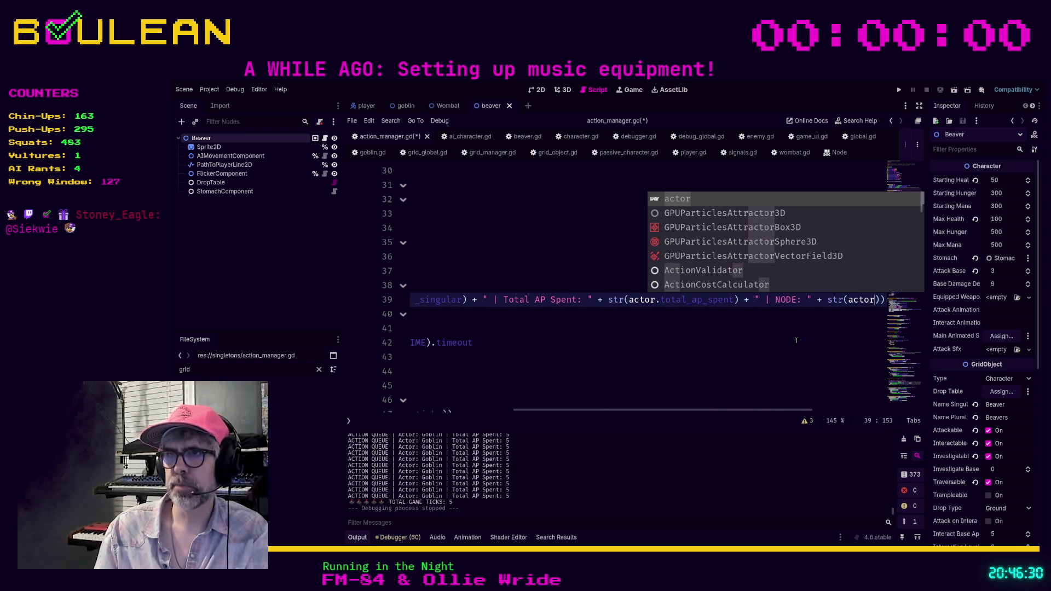
{"action": "left_click", "coordinate": [796, 340]}
{"action": "key", "text": "F5"}
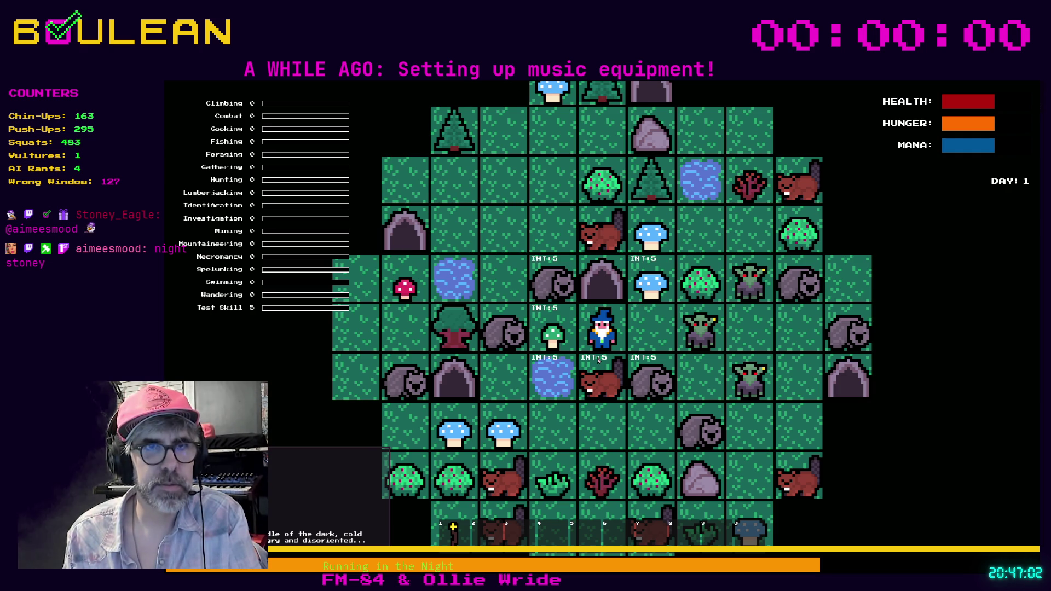
Forage the green mushroom, step the wizard one tile west, and close the game.
{"action": "key", "text": "f"}
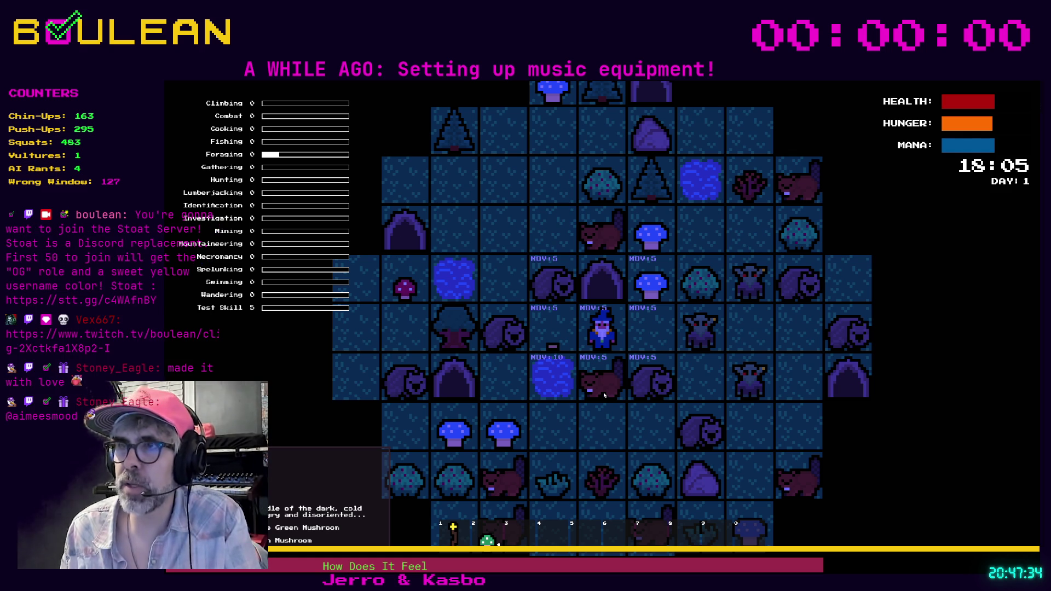
{"action": "key", "text": "F8"}
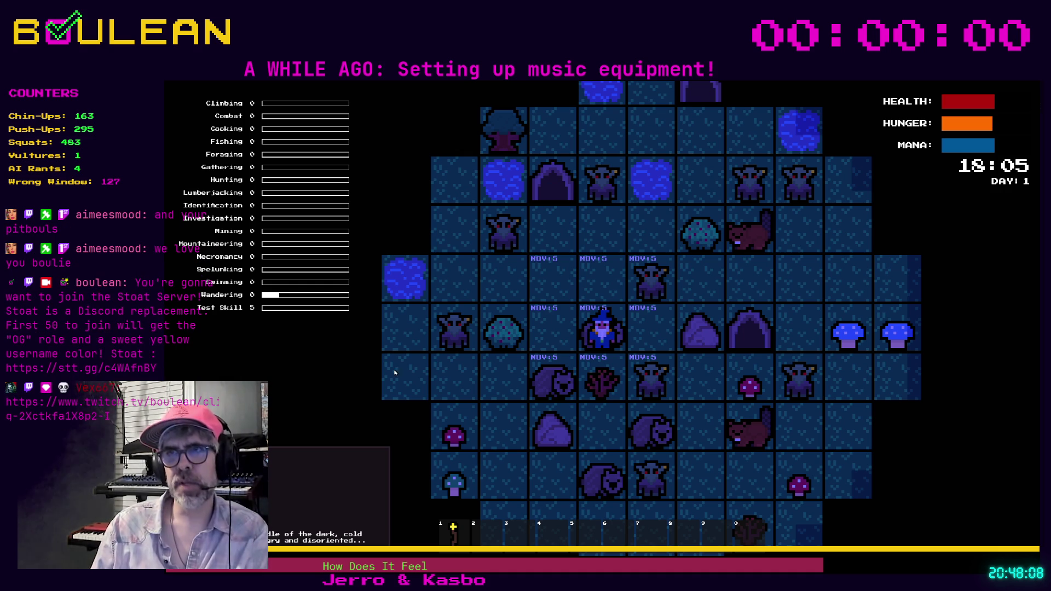
{"action": "key", "text": "Left"}
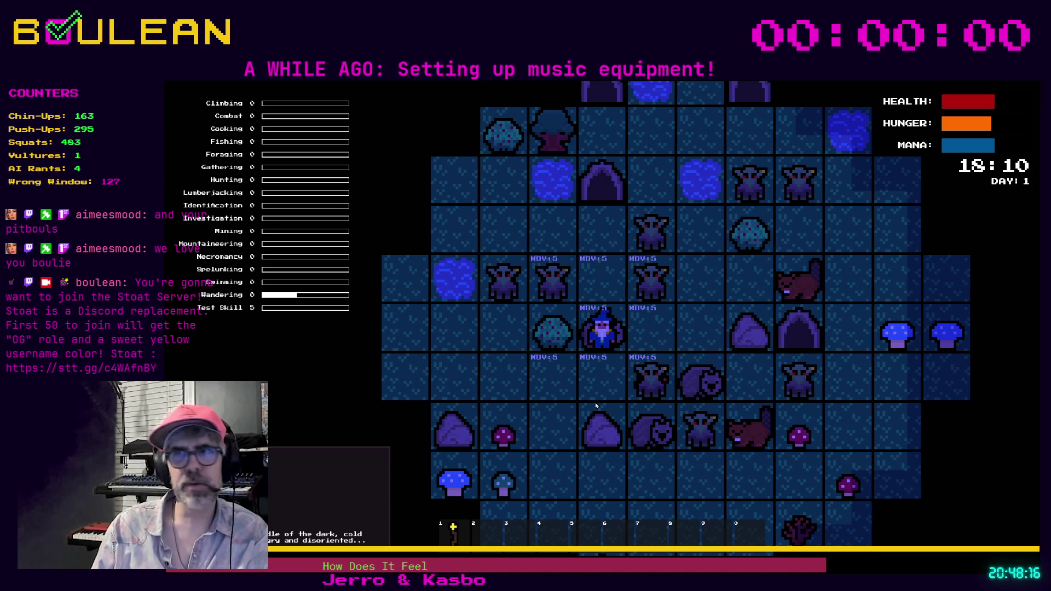
{"action": "key", "text": "alt+F4"}
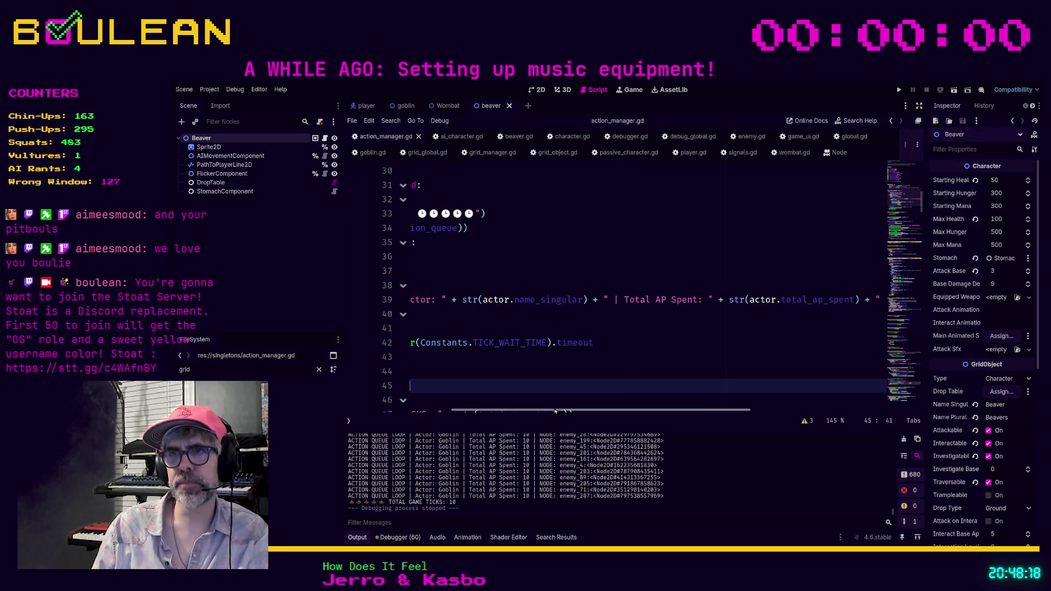
{"action": "mouse_move", "coordinate": [553, 412]}
{"action": "left_mouse_down"}
{"action": "mouse_move", "coordinate": [509, 383]}
{"action": "mouse_move", "coordinate": [465, 328]}
{"action": "left_mouse_up"}
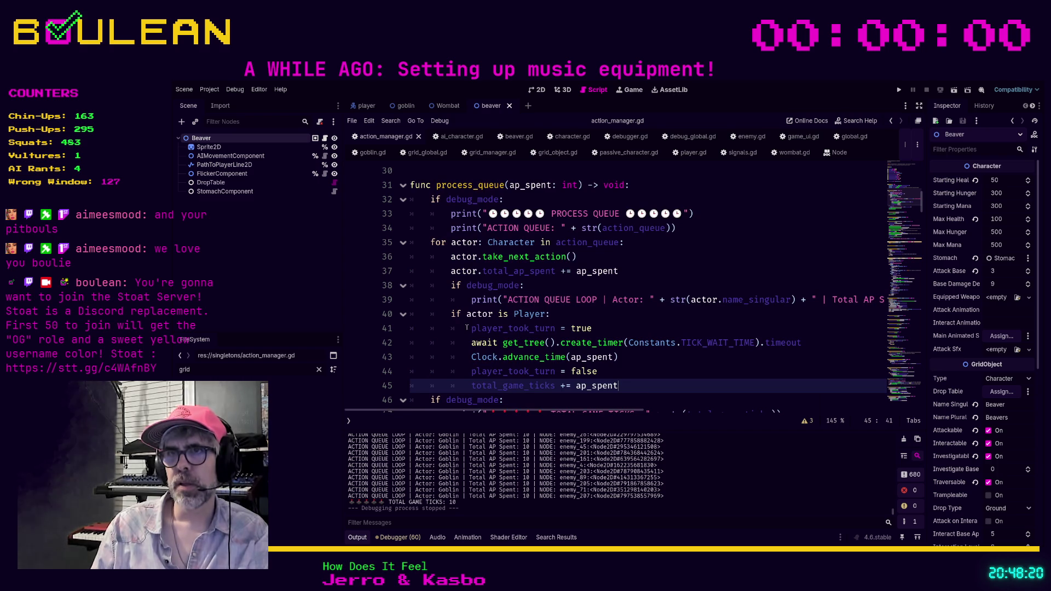
{"action": "left_click", "coordinate": [493, 285], "text": "ctrl"}
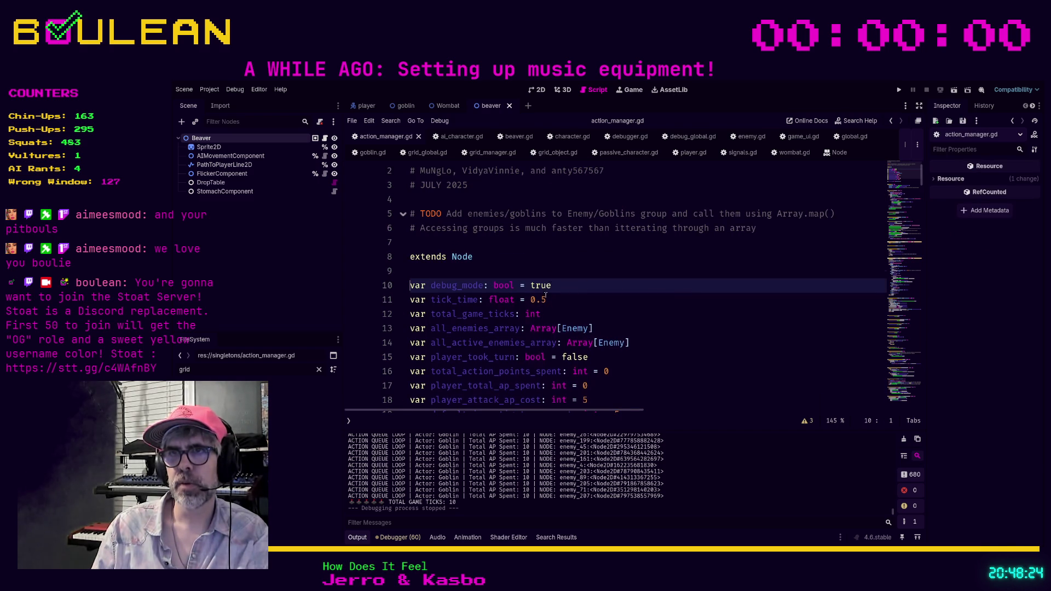
{"action": "scroll", "coordinate": [454, 270], "scroll_direction": "down", "scroll_amount": 15}
{"action": "scroll", "coordinate": [528, 308], "scroll_direction": "down", "scroll_amount": 16}
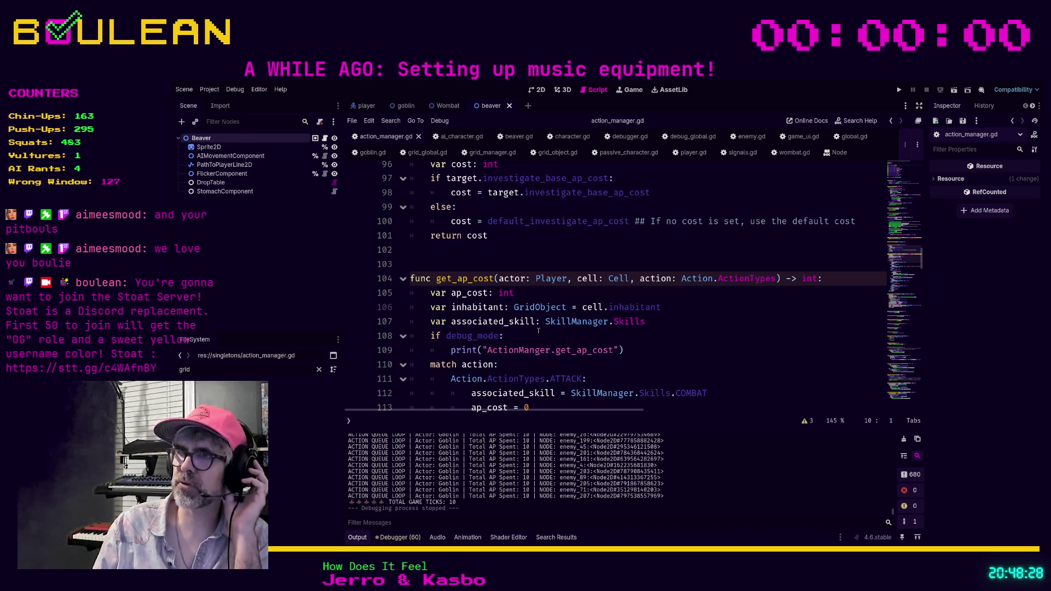
{"action": "scroll", "coordinate": [536, 344], "scroll_direction": "down", "scroll_amount": 8}
{"action": "scroll", "coordinate": [534, 350], "scroll_direction": "up", "scroll_amount": 6}
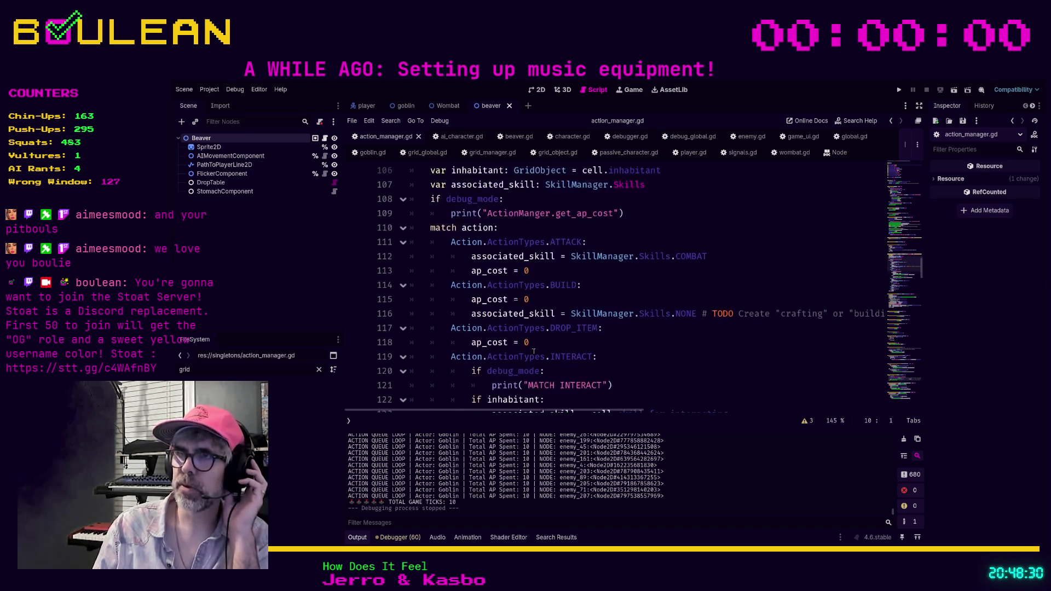
{"action": "scroll", "coordinate": [534, 350], "scroll_direction": "up", "scroll_amount": 2}
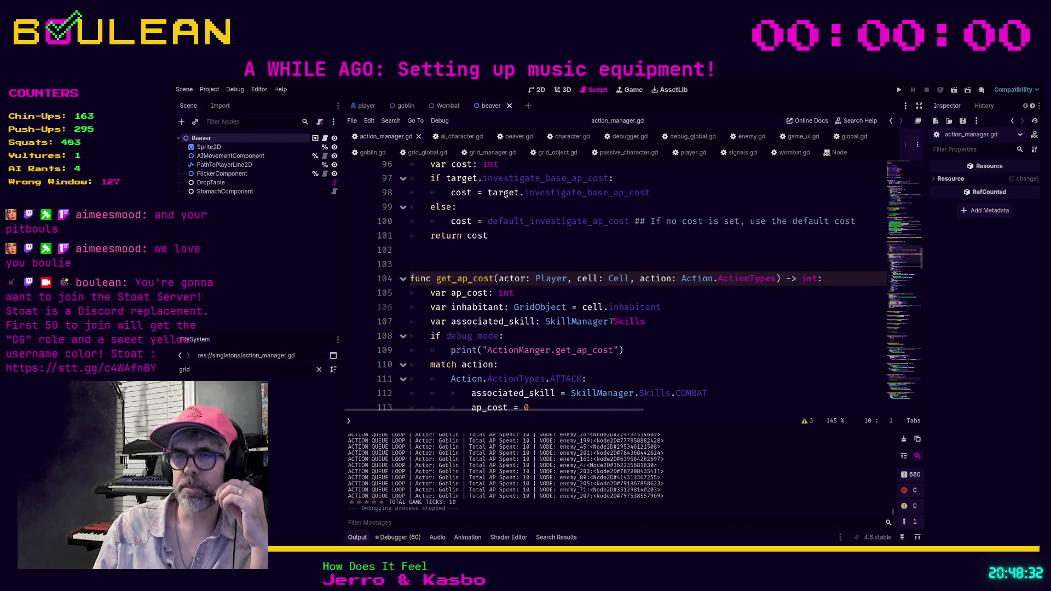
{"action": "scroll", "coordinate": [615, 320], "scroll_direction": "up", "scroll_amount": 4}
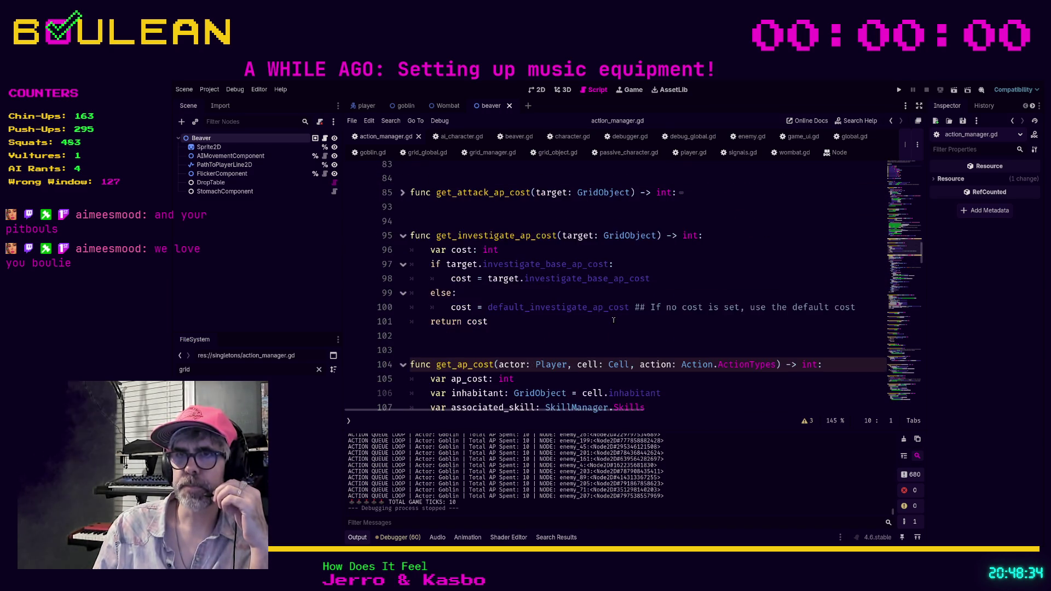
{"action": "scroll", "coordinate": [613, 320], "scroll_direction": "up", "scroll_amount": 8}
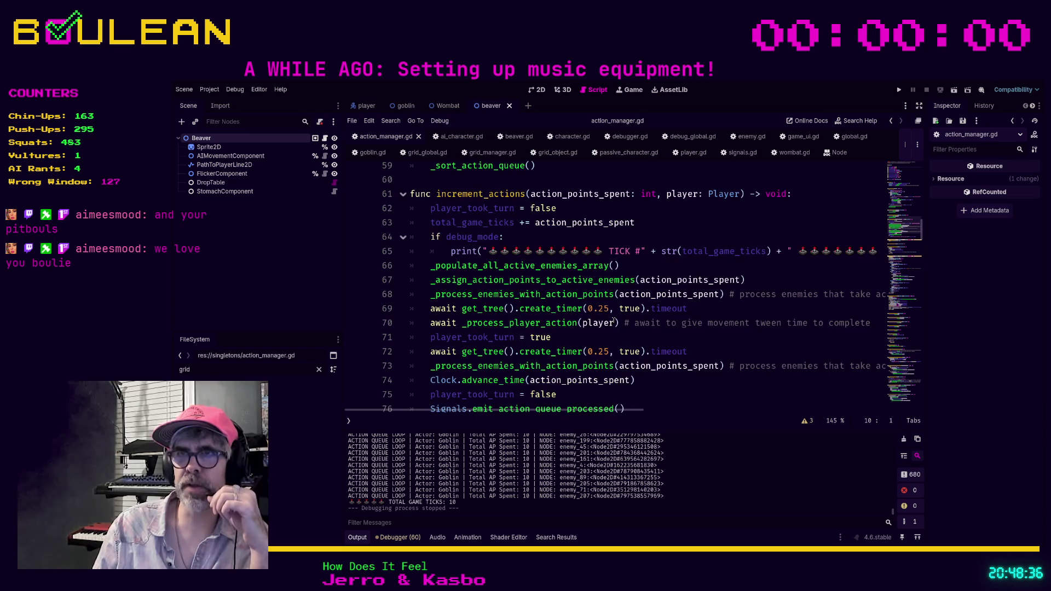
{"action": "scroll", "coordinate": [614, 319], "scroll_direction": "up", "scroll_amount": 10}
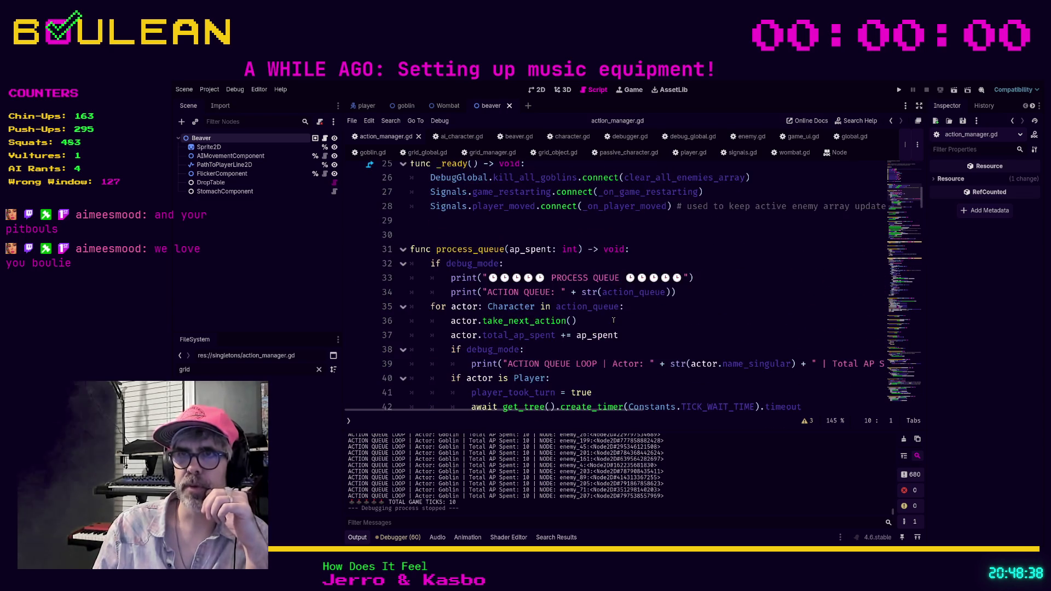
{"action": "scroll", "coordinate": [614, 320], "scroll_direction": "up", "scroll_amount": 1}
{"action": "scroll", "coordinate": [611, 322], "scroll_direction": "down", "scroll_amount": 2}
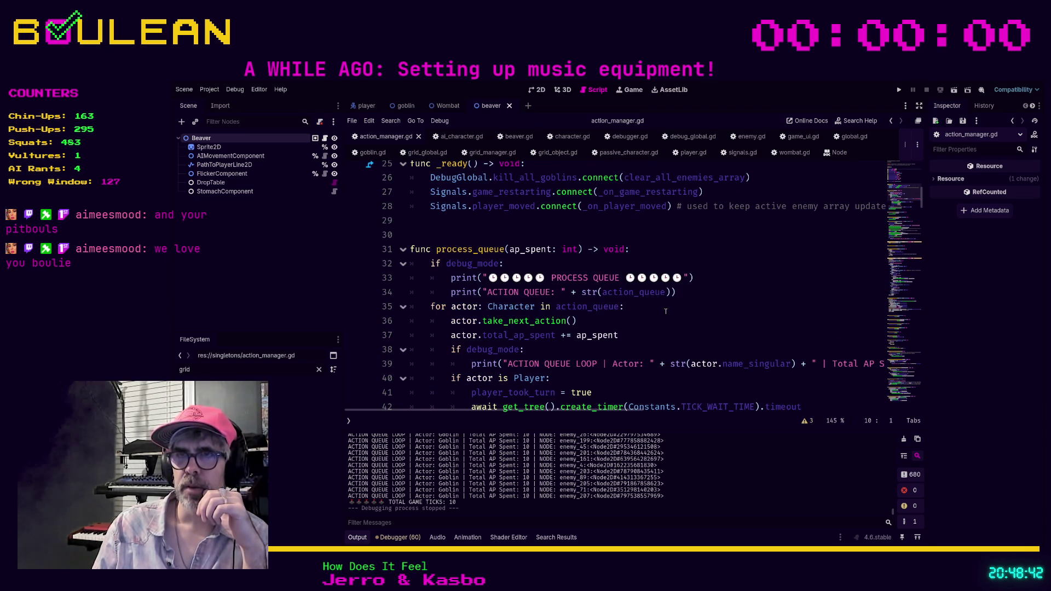
{"action": "scroll", "coordinate": [692, 299], "scroll_direction": "up", "scroll_amount": 1}
{"action": "left_click_drag", "start_coordinate": [678, 299], "coordinate": [400, 306]}
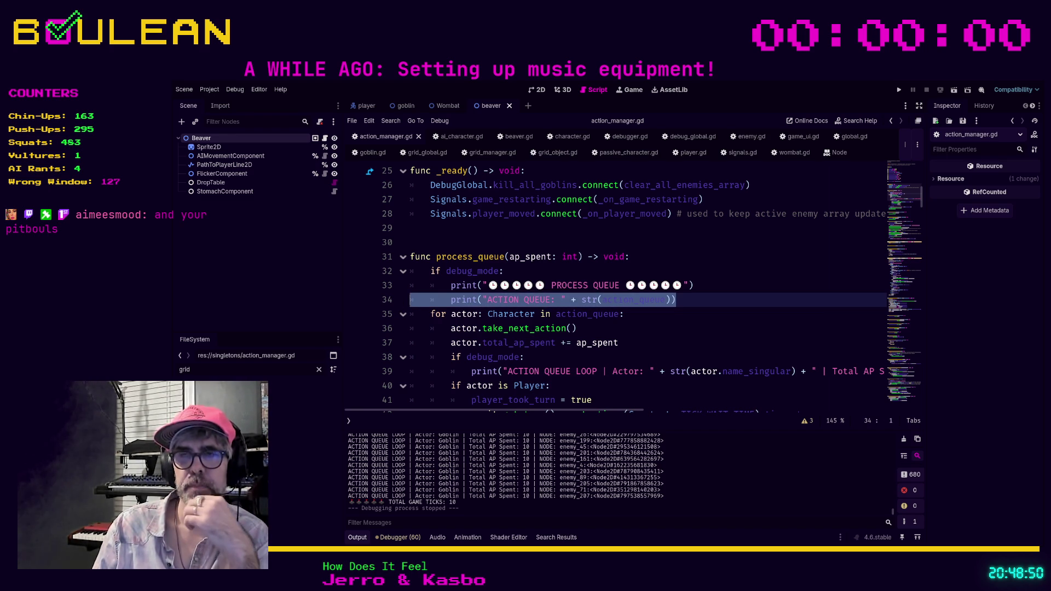
Unindent the ACTION QUEUE and PROCESS QUEUE prints and comment out 'if debug_mode:'.
{"action": "left_click", "coordinate": [456, 301]}
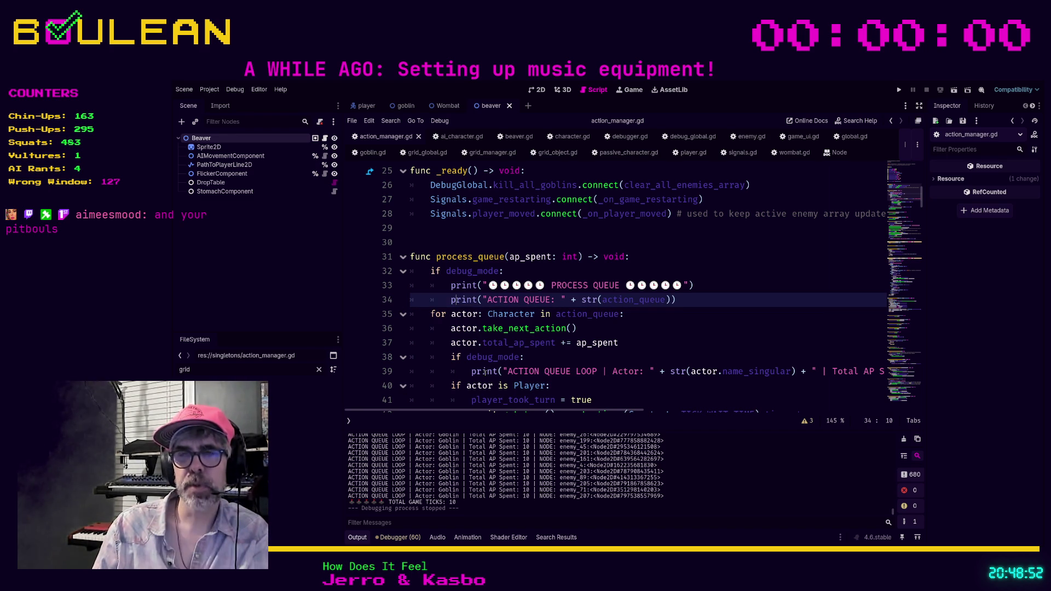
{"action": "key", "text": "BackSpace"}
{"action": "key", "text": "Up"}
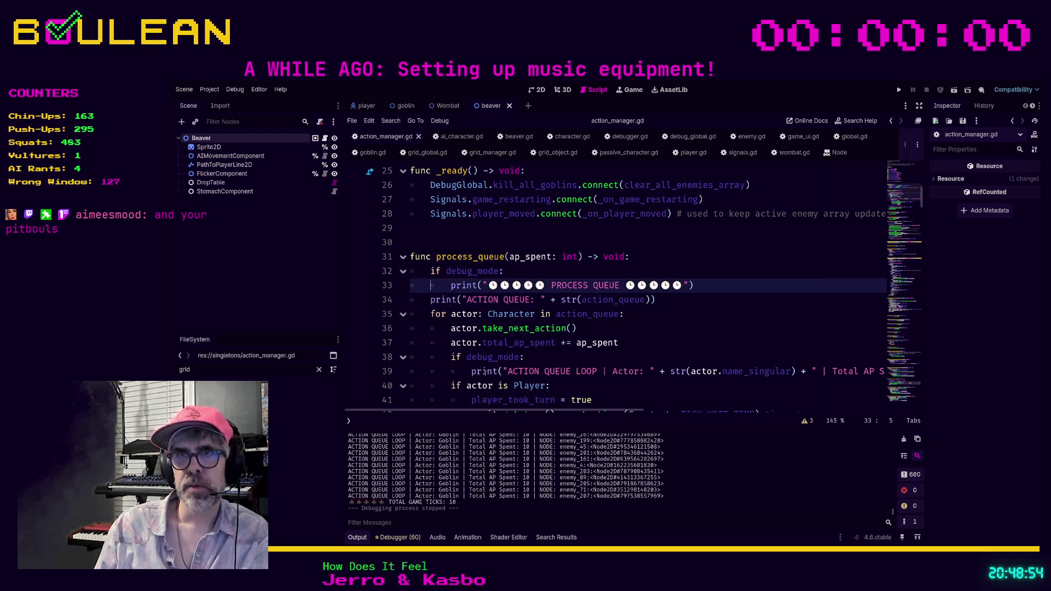
{"action": "key", "text": "BackSpace"}
{"action": "key", "text": "Up"}
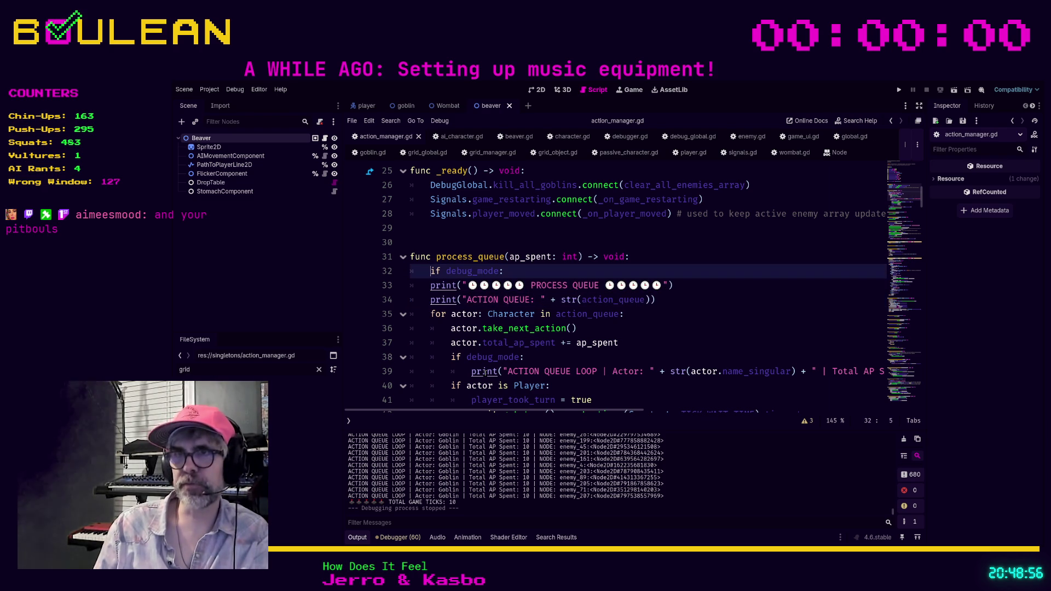
{"action": "type", "text": "#"}
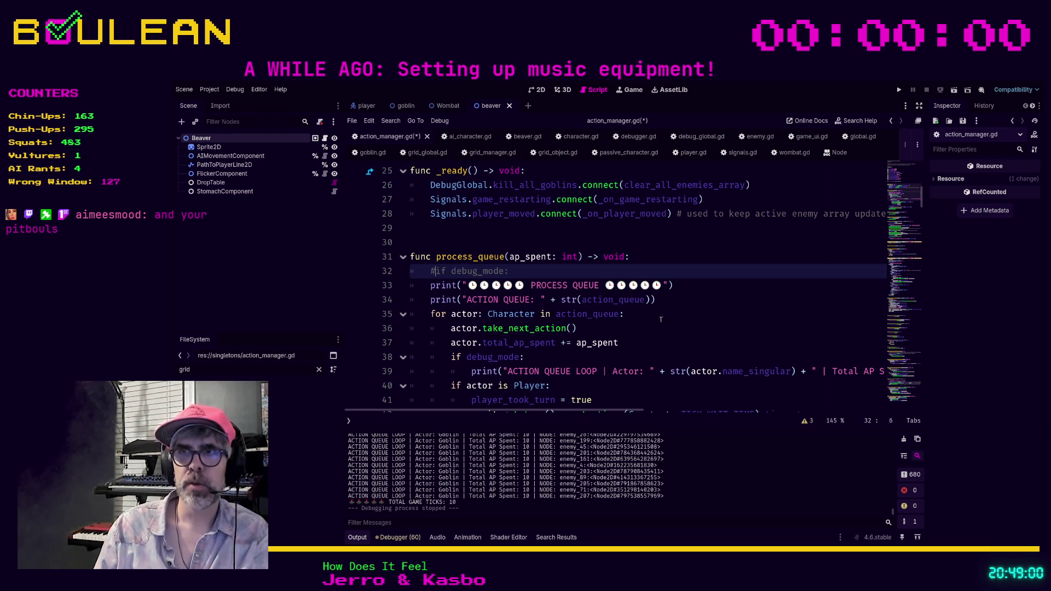
Save action_manager.gd with Ctrl+S and launch the game with F5.
{"action": "left_click", "coordinate": [676, 297]}
{"action": "key", "text": "ctrl+s"}
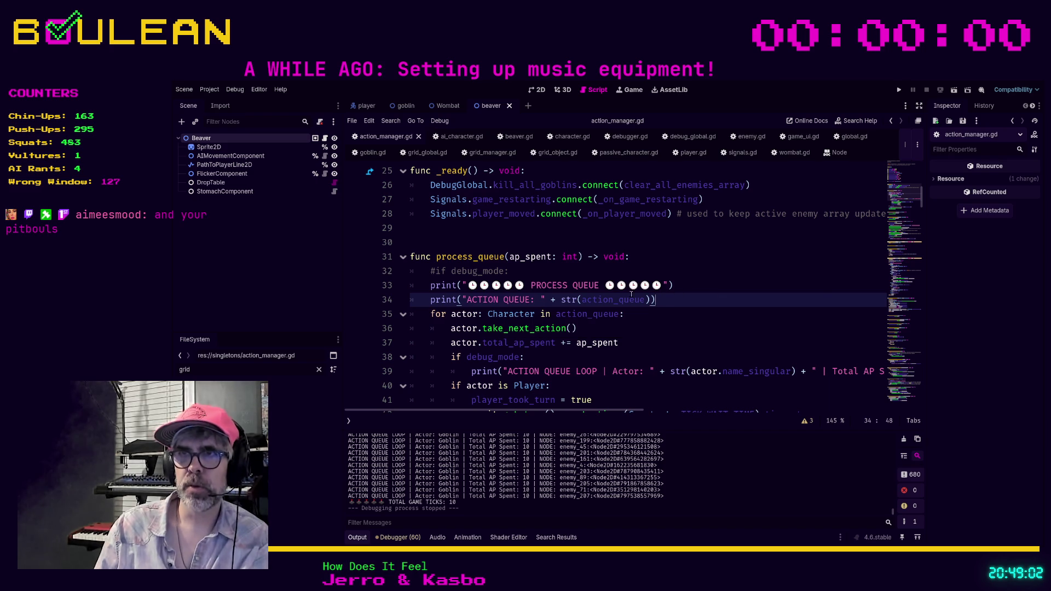
{"action": "left_click", "coordinate": [575, 265]}
{"action": "key", "text": "F5"}
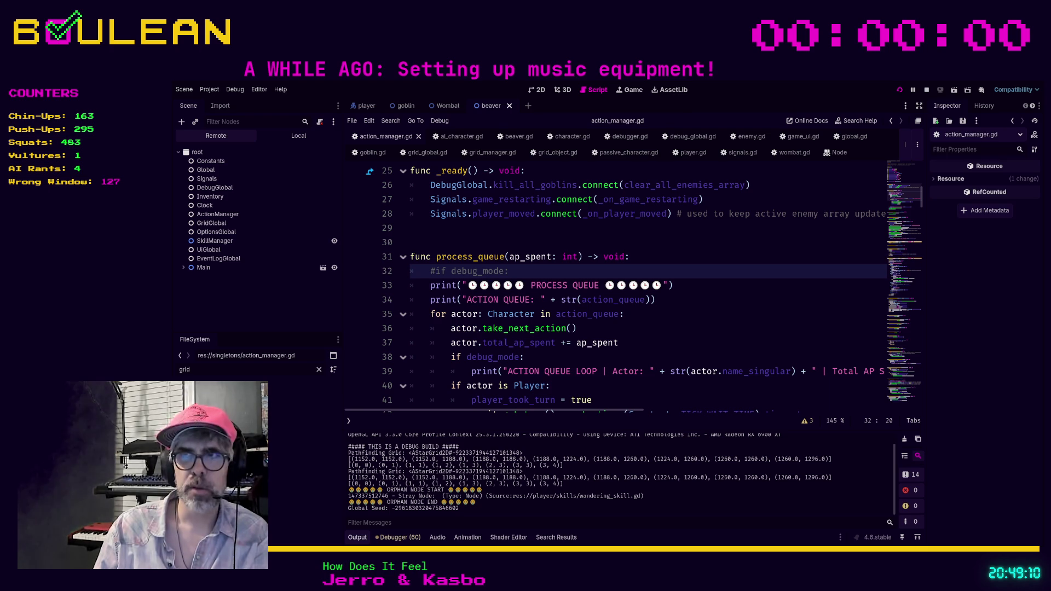
Start a fresh game run with F5 and stop it with F8 about a minute later.
{"action": "key", "text": "F5"}
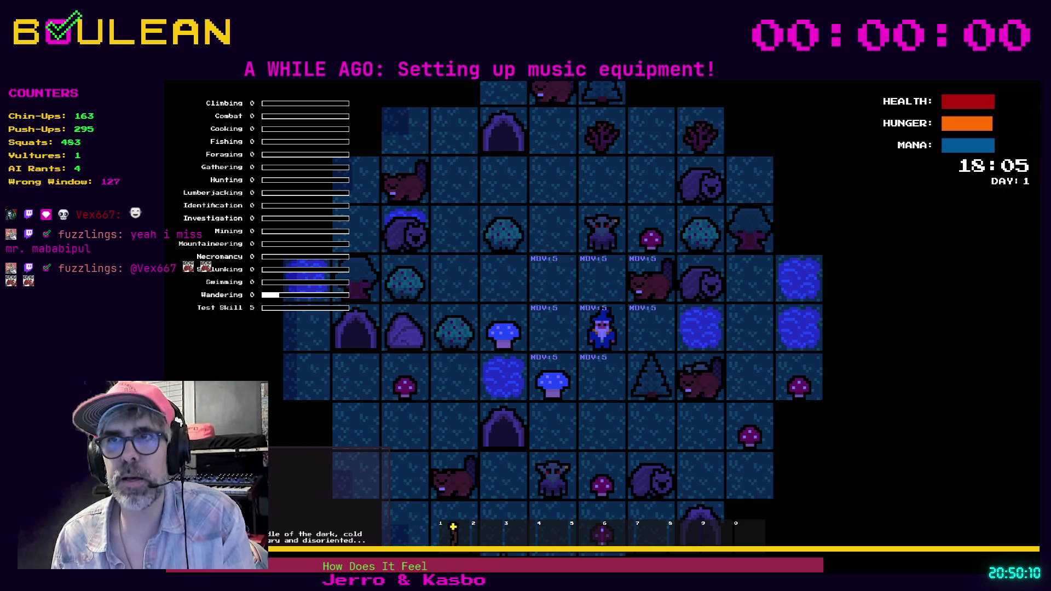
{"action": "key", "text": "F8"}
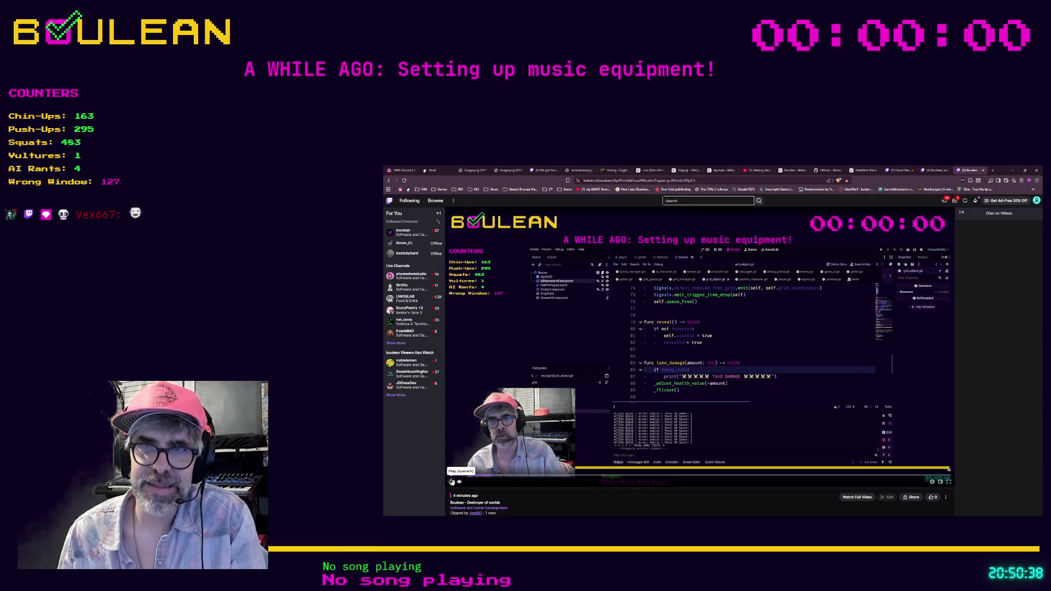
Jump ahead on the Twitch clip's timeline and start playback.
{"action": "left_click", "coordinate": [492, 479]}
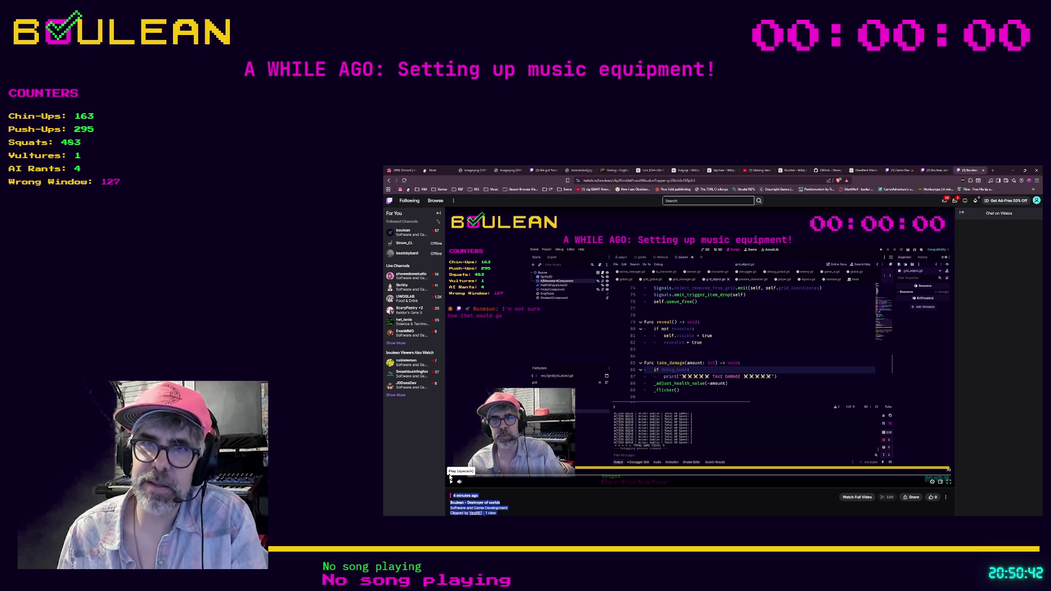
{"action": "left_click", "coordinate": [451, 482]}
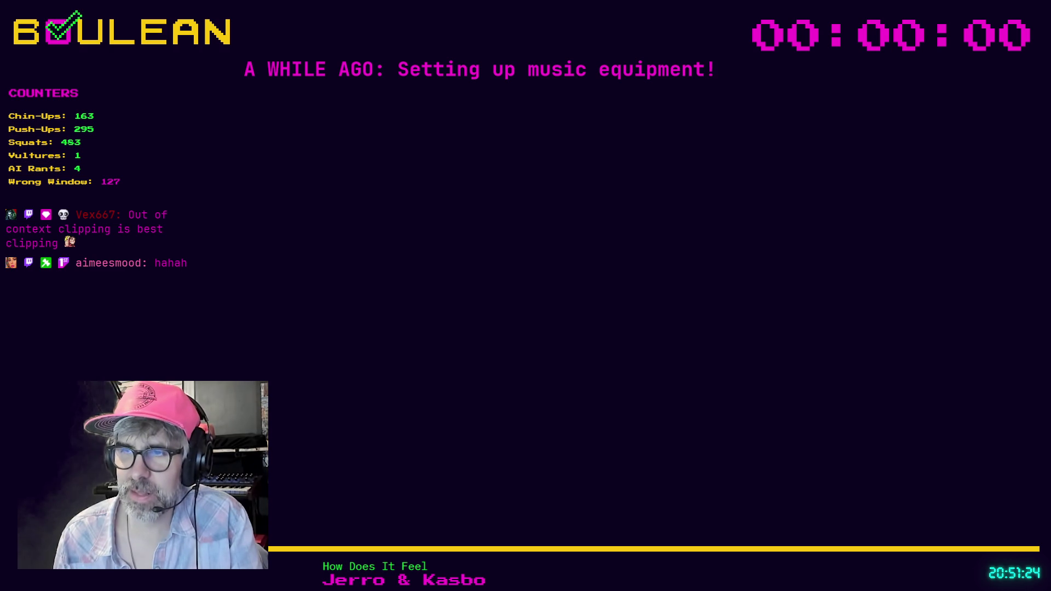
Save the scene, then place the cursor at the take_next_action line near line 35 of action_manager.gd.
{"action": "left_click", "coordinate": [645, 345]}
{"action": "key", "text": "ctrl+s"}
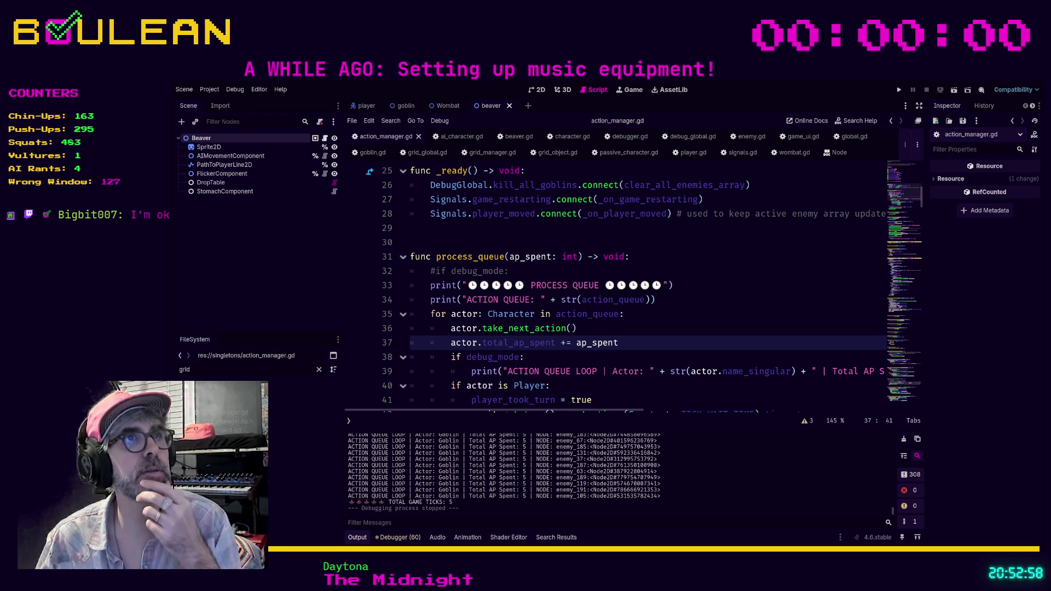
{"action": "key", "text": "Up"}
{"action": "key", "text": "Up"}
{"action": "key", "text": "Home"}
{"action": "key", "text": "Home"}
{"action": "left_click", "coordinate": [675, 329]}
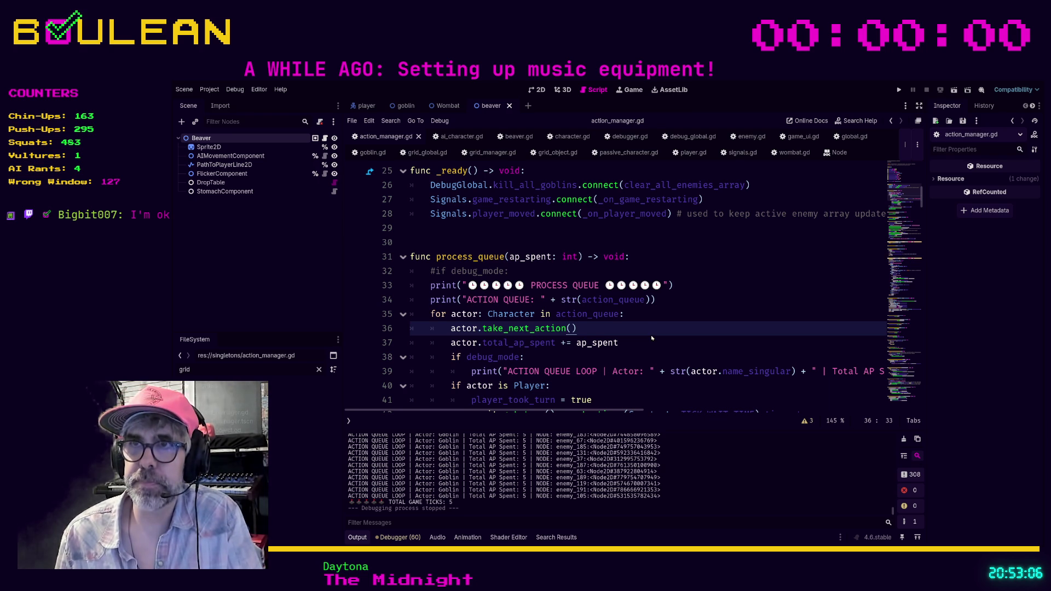
Search all project files for a viewer's username and open the single match in twitch_fish_item_res.gd.
{"action": "key", "text": "ctrl+shift+f"}
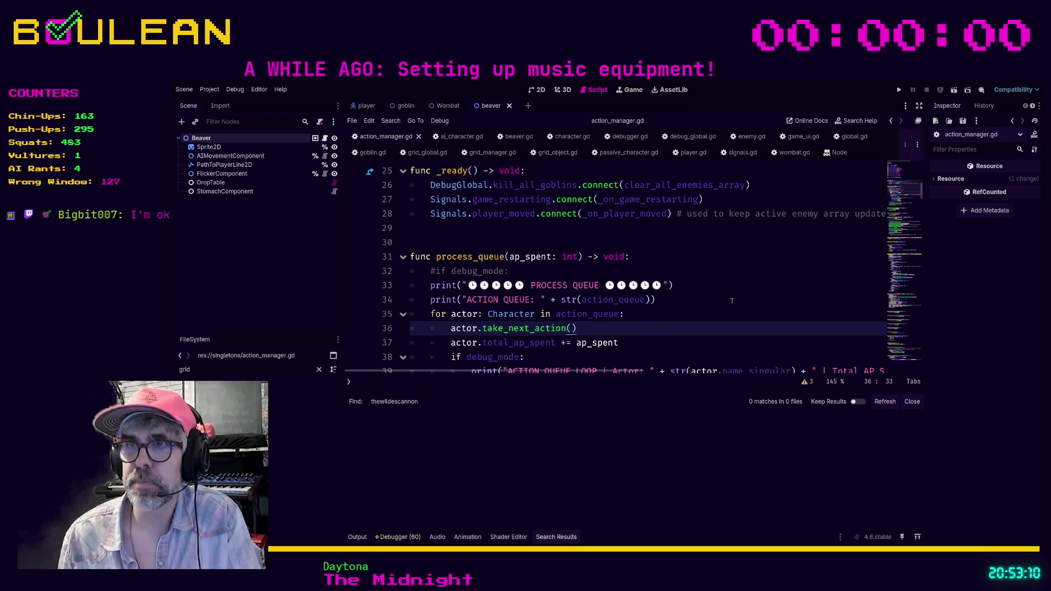
{"action": "type", "text": "t"}
{"action": "key", "text": "Return"}
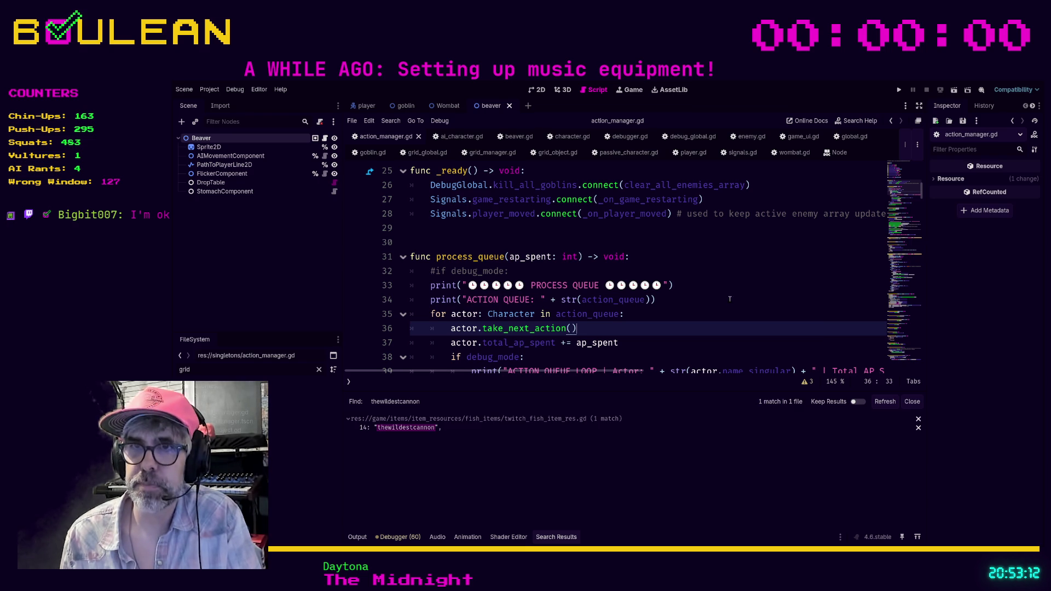
{"action": "left_click", "coordinate": [408, 427]}
After the list's last entry, add a '## missed folks' comment and one quoted viewer name.
{"action": "scroll", "coordinate": [921, 207], "scroll_direction": "down", "scroll_amount": 4}
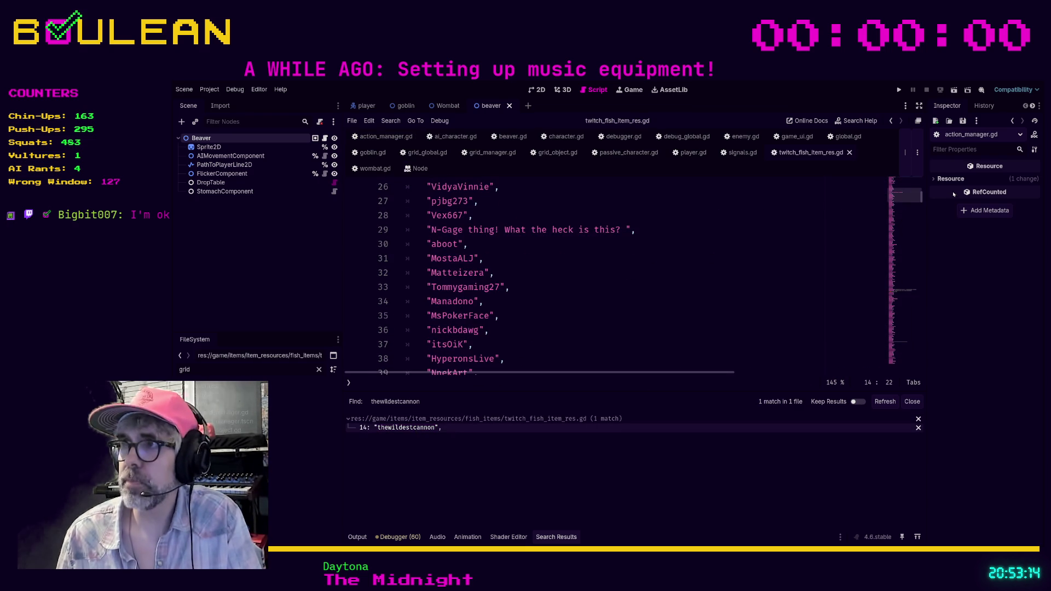
{"action": "left_click_drag", "start_coordinate": [922, 207], "coordinate": [921, 368]}
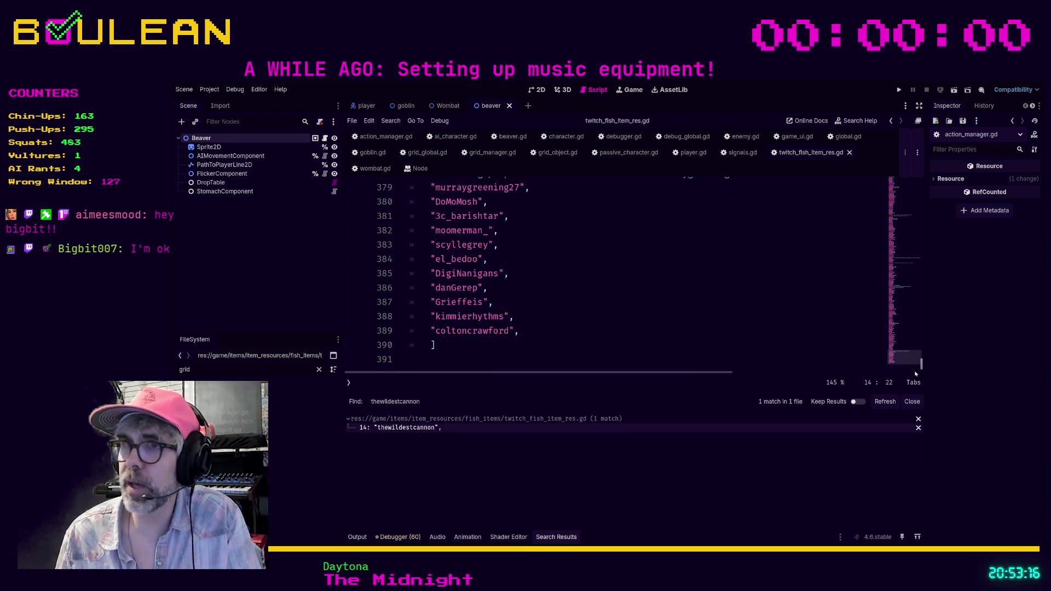
{"action": "left_click", "coordinate": [543, 345]}
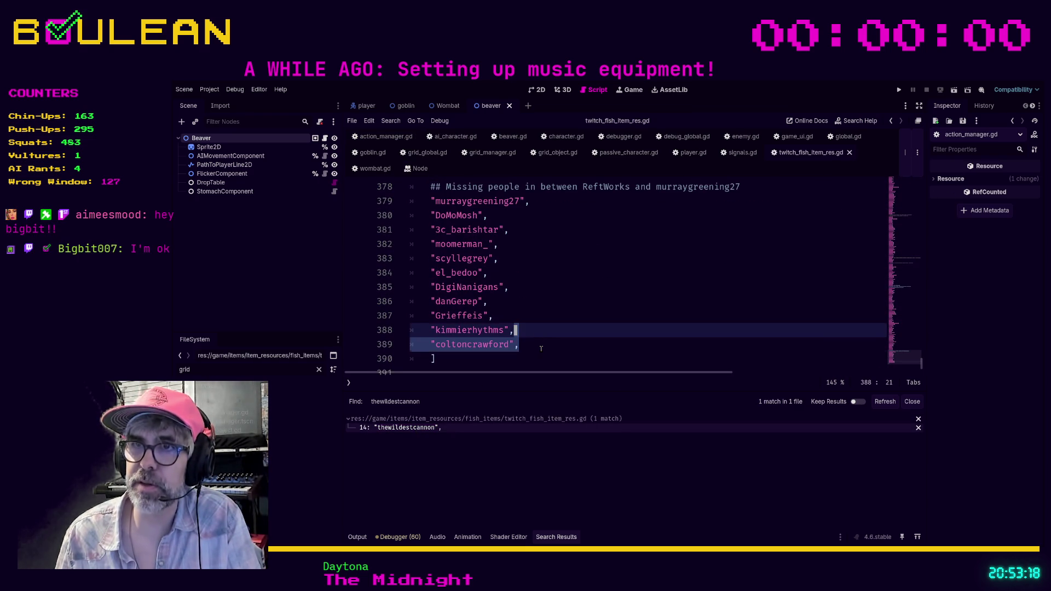
{"action": "key", "text": "Return"}
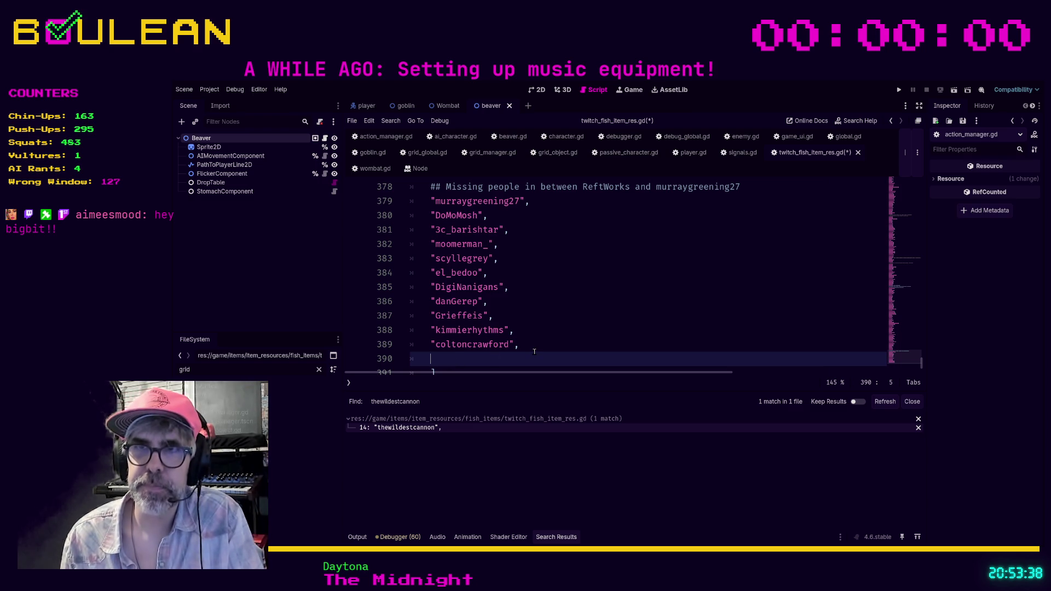
{"action": "type", "text": "## Mis"}
{"action": "type", "text": "sed "}
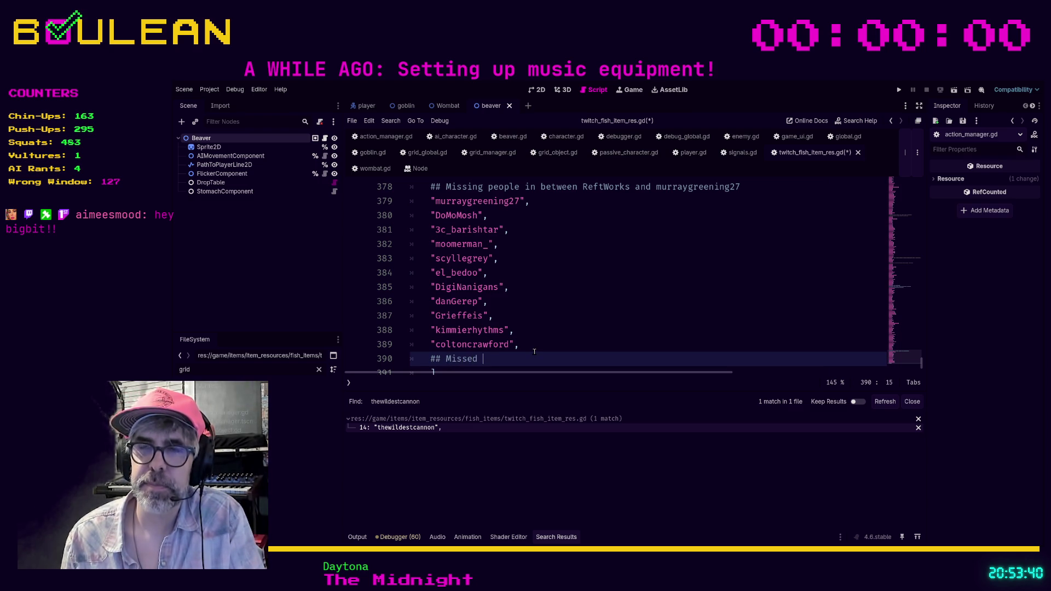
{"action": "type", "text": "folks between "}
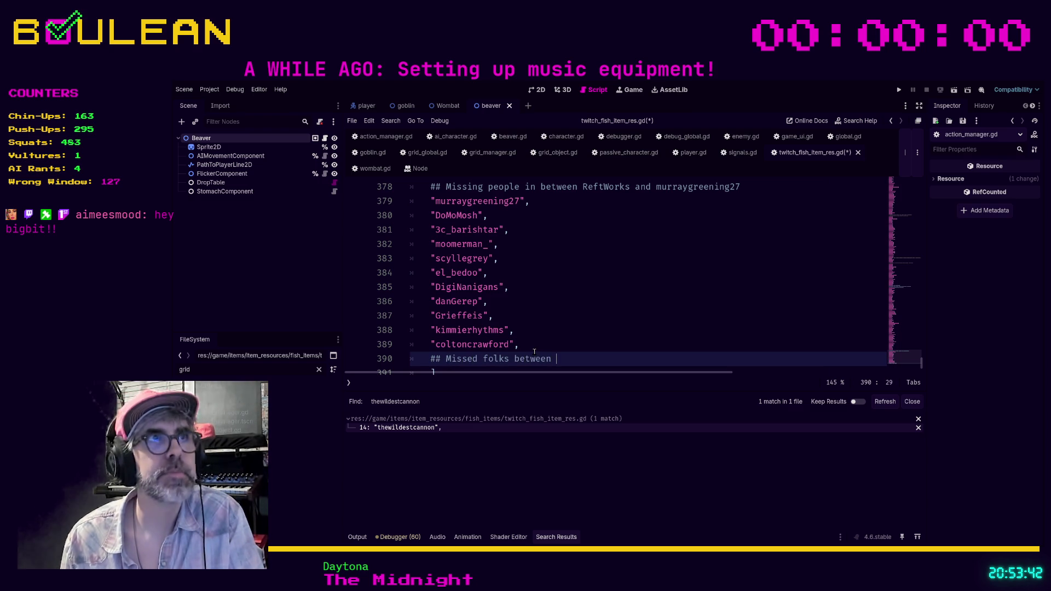
{"action": "type", "text": "coltoncrawford and "}
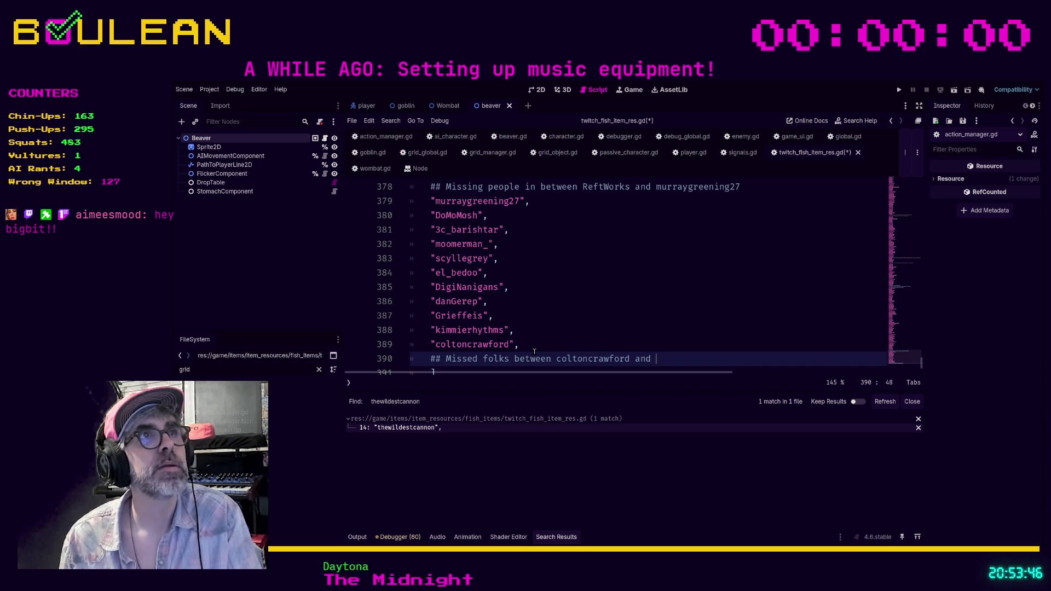
{"action": "type", "text": "Thwap_"}
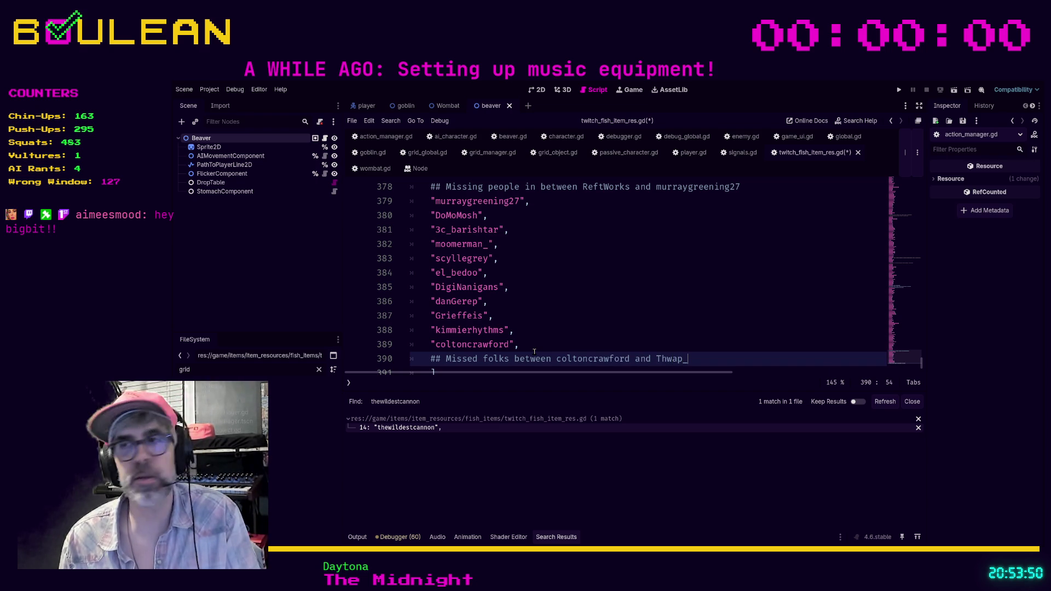
{"action": "type", "text": "Da"}
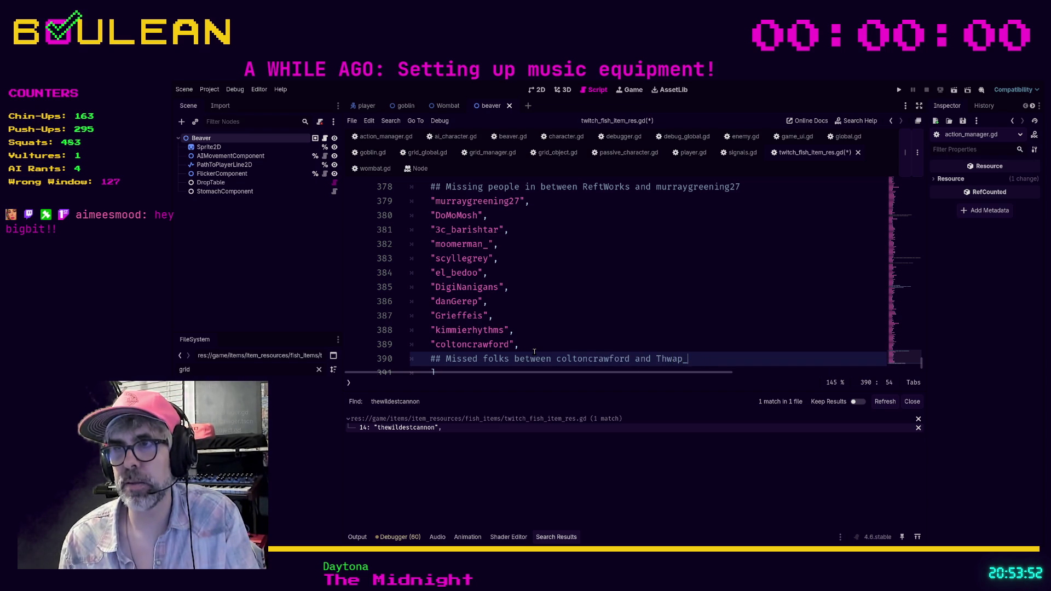
{"action": "type", "text": "ddy"}
{"action": "key", "text": "Return"}
{"action": "type", "text": "\""}
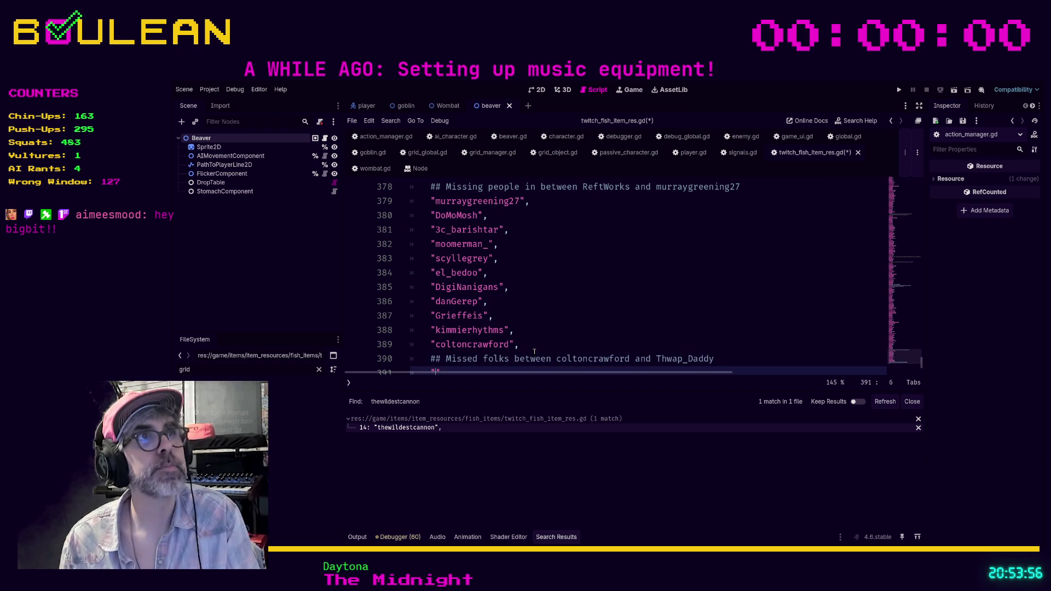
{"action": "type", "text": "S"}
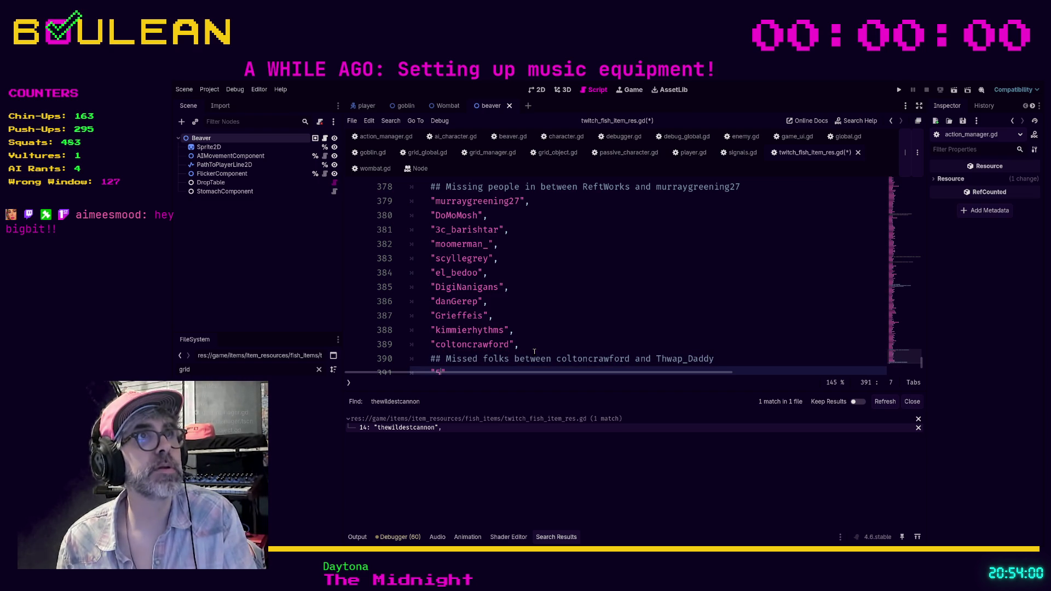
{"action": "type", "text": "teve"}
{"action": "type", "text": "Hemond\","}
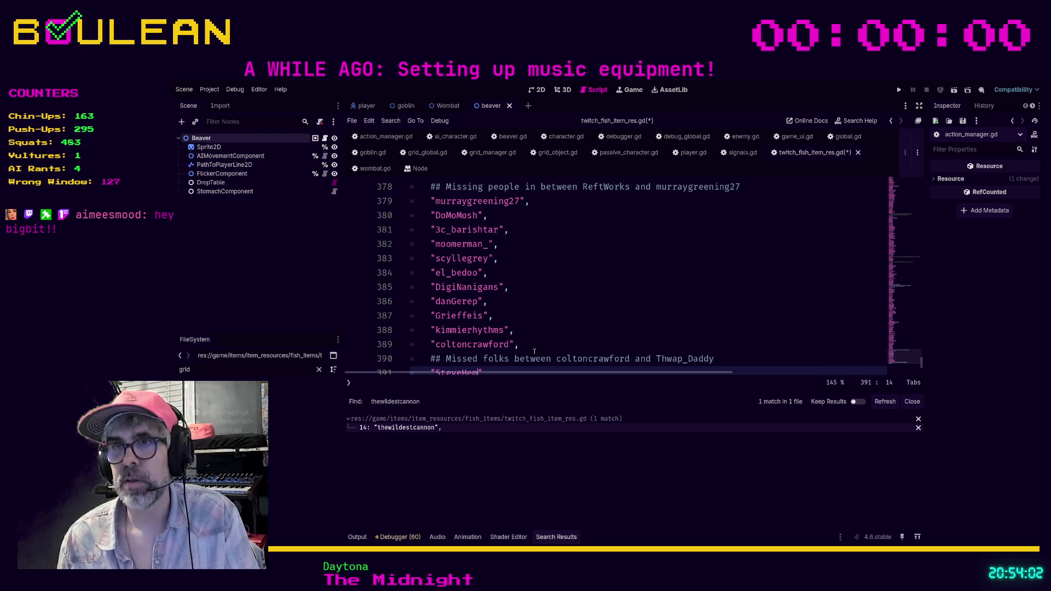
{"action": "scroll", "coordinate": [537, 328], "scroll_direction": "down", "scroll_amount": 1}
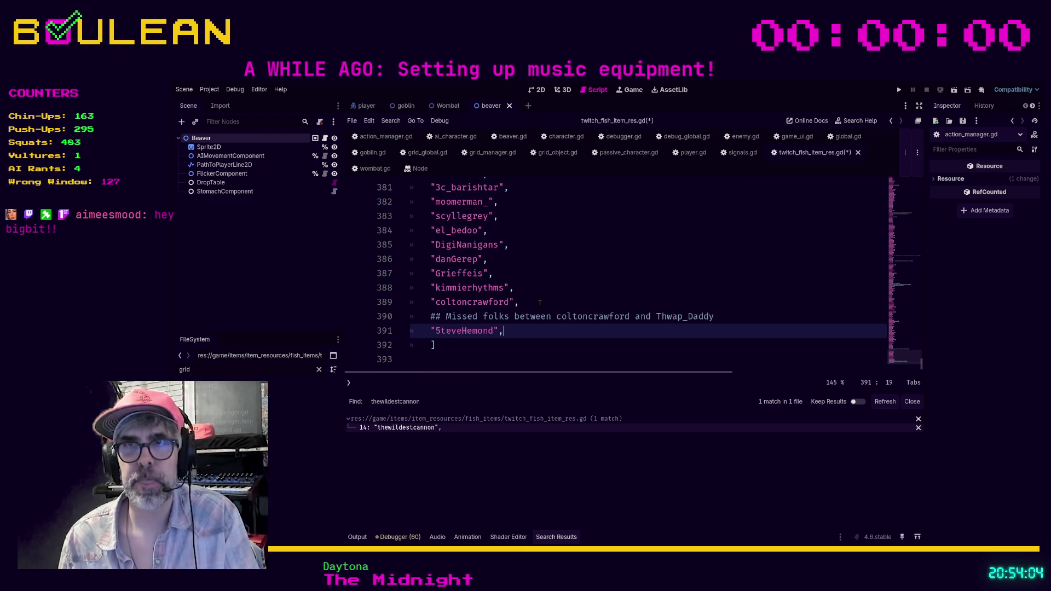
Add the next quoted viewer name below the new entry, fixing its mistyped start.
{"action": "key", "text": "Return"}
{"action": "key", "text": "Return"}
{"action": "key", "text": "Return"}
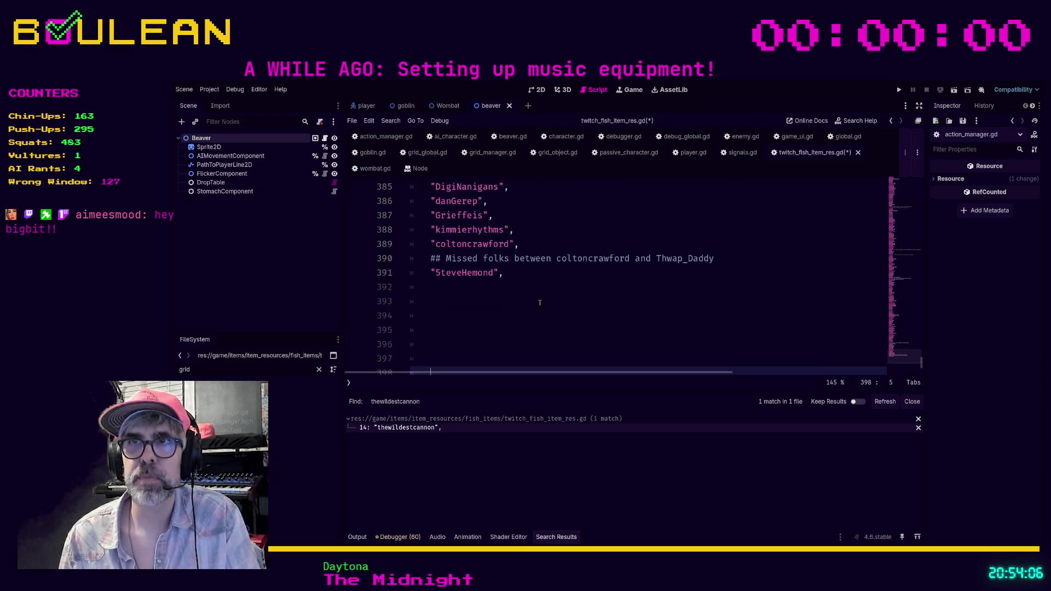
{"action": "scroll", "coordinate": [539, 303], "scroll_direction": "up", "scroll_amount": 1}
{"action": "left_click", "coordinate": [442, 215]}
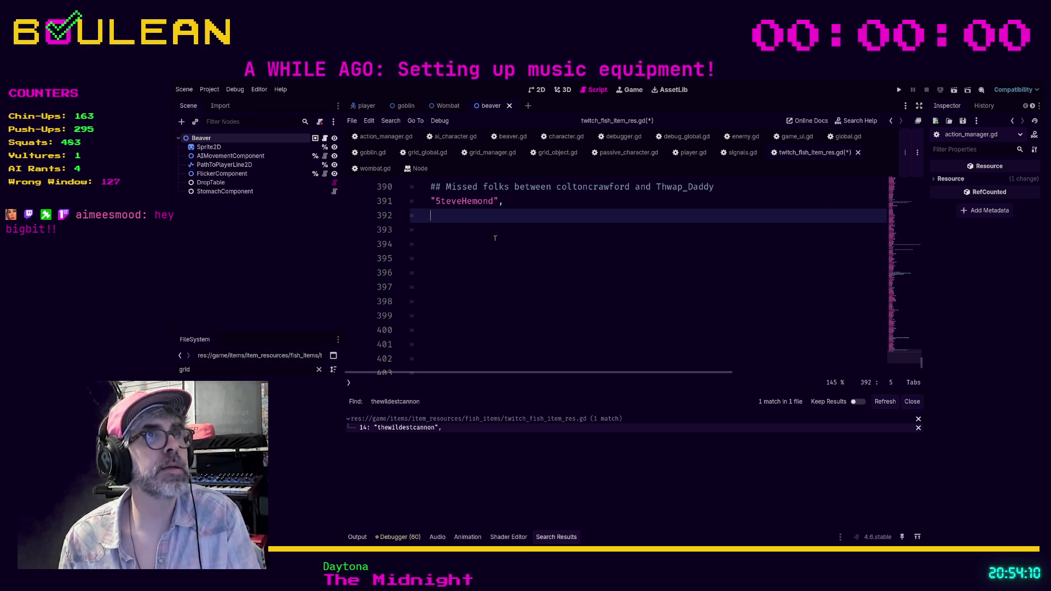
{"action": "type", "text": "T"}
{"action": "key", "text": "BackSpace"}
{"action": "type", "text": "\"te"}
{"action": "key", "text": "BackSpace"}
{"action": "key", "text": "BackSpace"}
{"action": "type", "text": "TenguGa"}
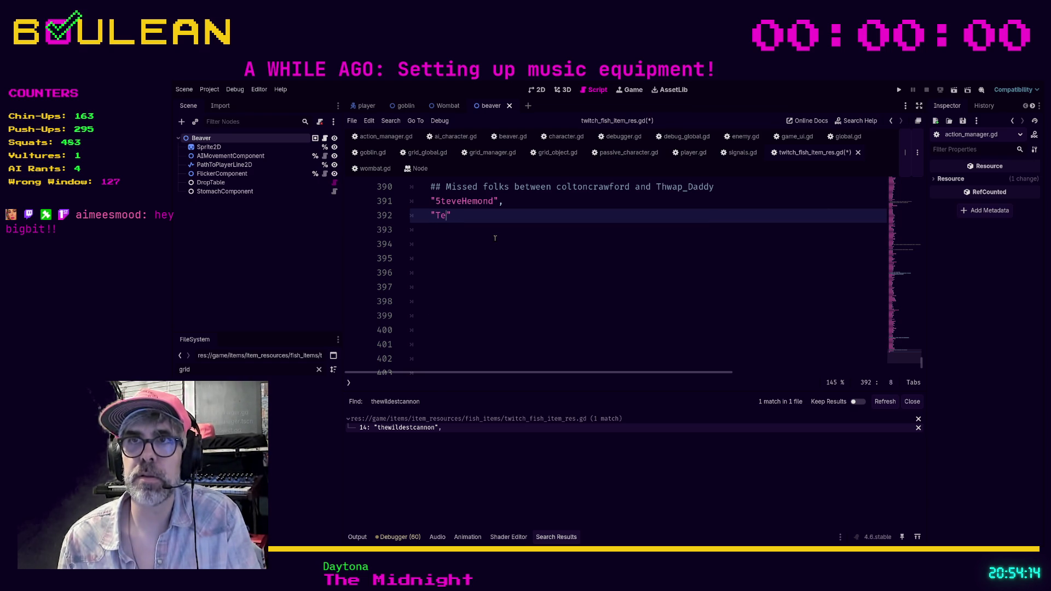
{"action": "type", "text": "mini\""}
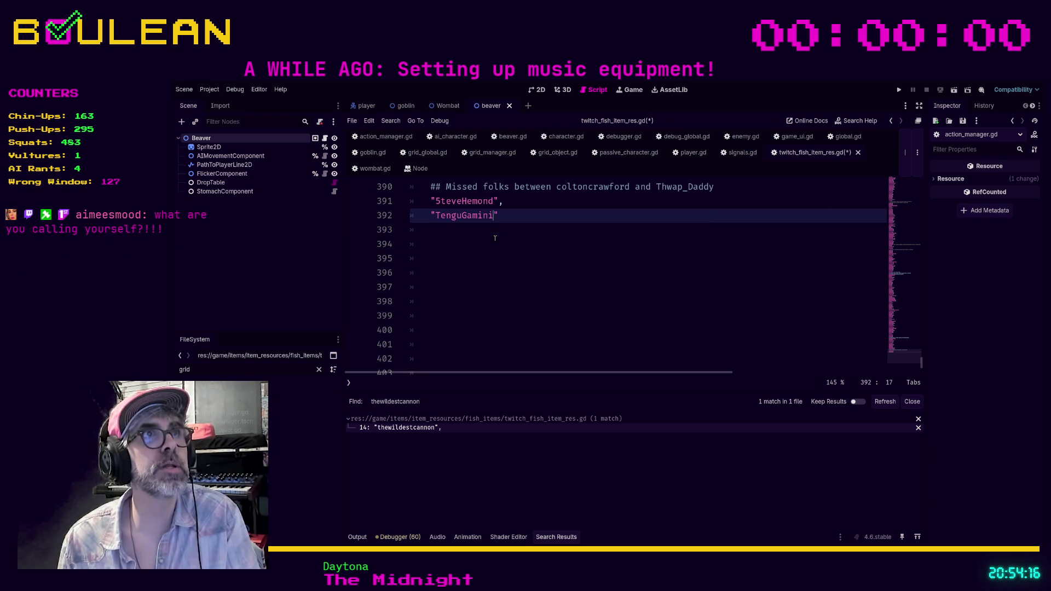
{"action": "type", "text": ","}
{"action": "key", "text": "Return"}
Add three more quoted viewer names and begin another entry.
{"action": "type", "text": "\"RuggMatt"}
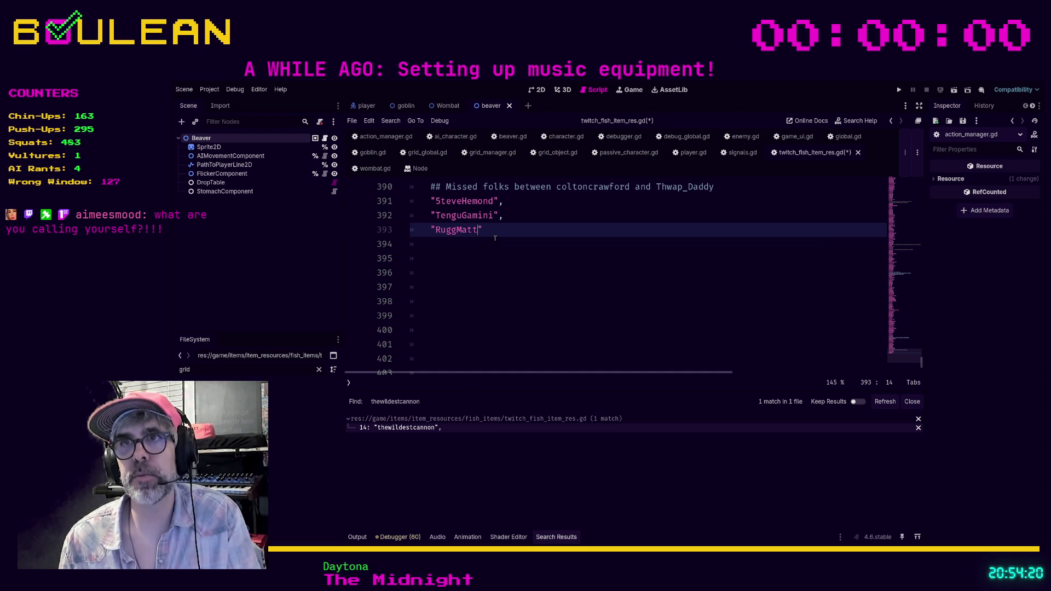
{"action": "type", "text": ","}
{"action": "key", "text": "Return"}
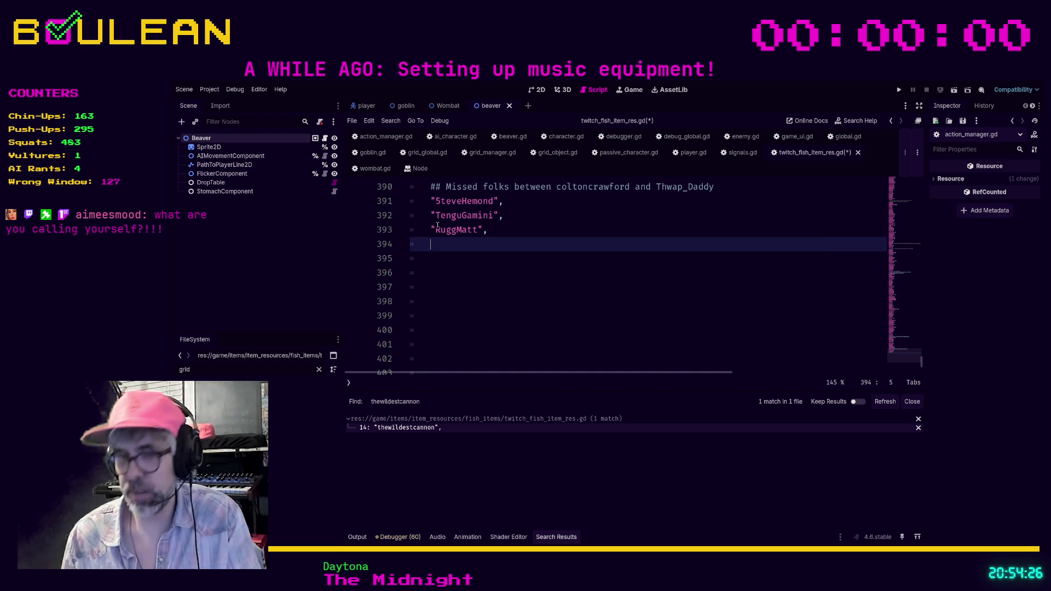
{"action": "type", "text": "\"tabbyThePanda\","}
{"action": "key", "text": "Return"}
{"action": "type", "text": "\""}
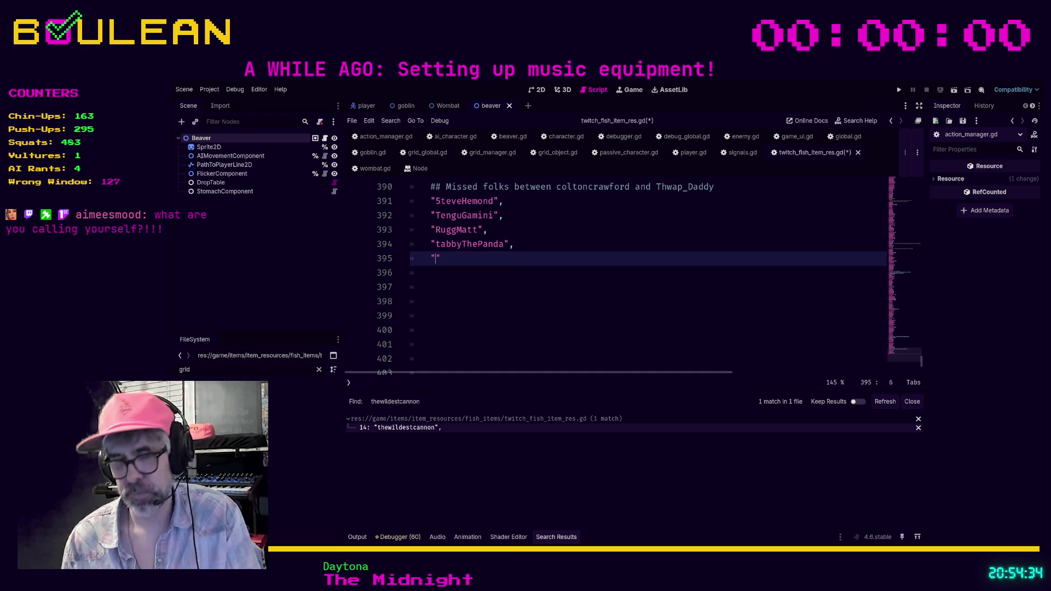
{"action": "type", "text": "the"}
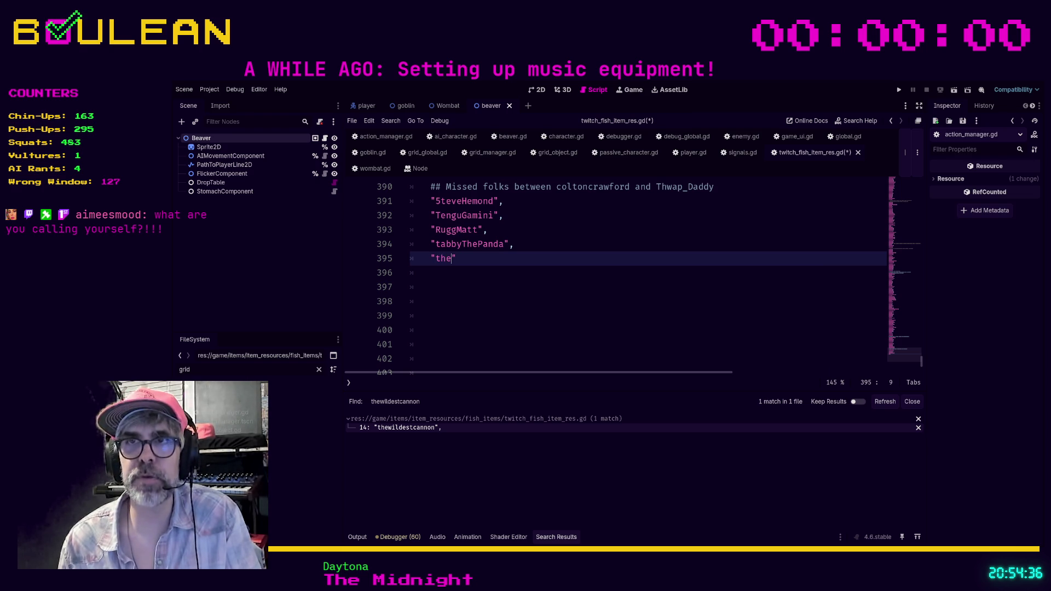
{"action": "type", "text": "Code"}
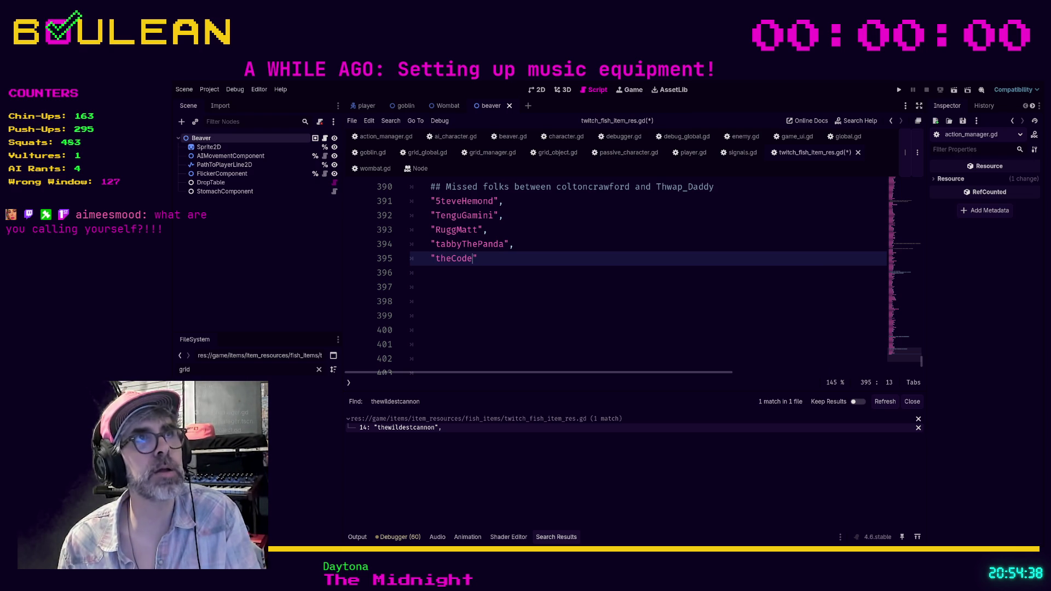
{"action": "type", "text": "Draft\""}
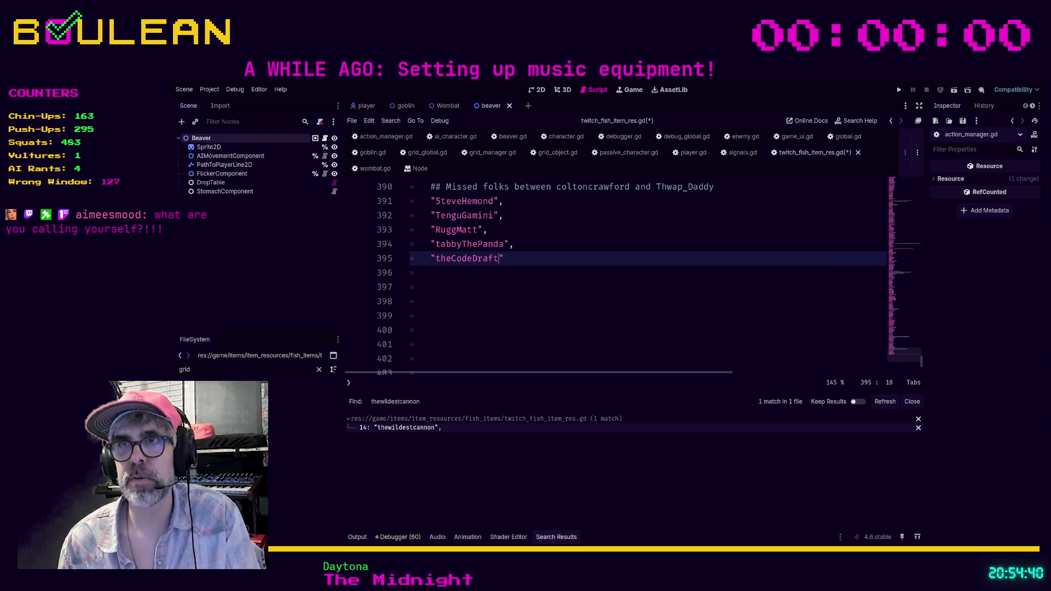
{"action": "type", "text": ","}
{"action": "key", "text": "Return"}
{"action": "type", "text": "\""}
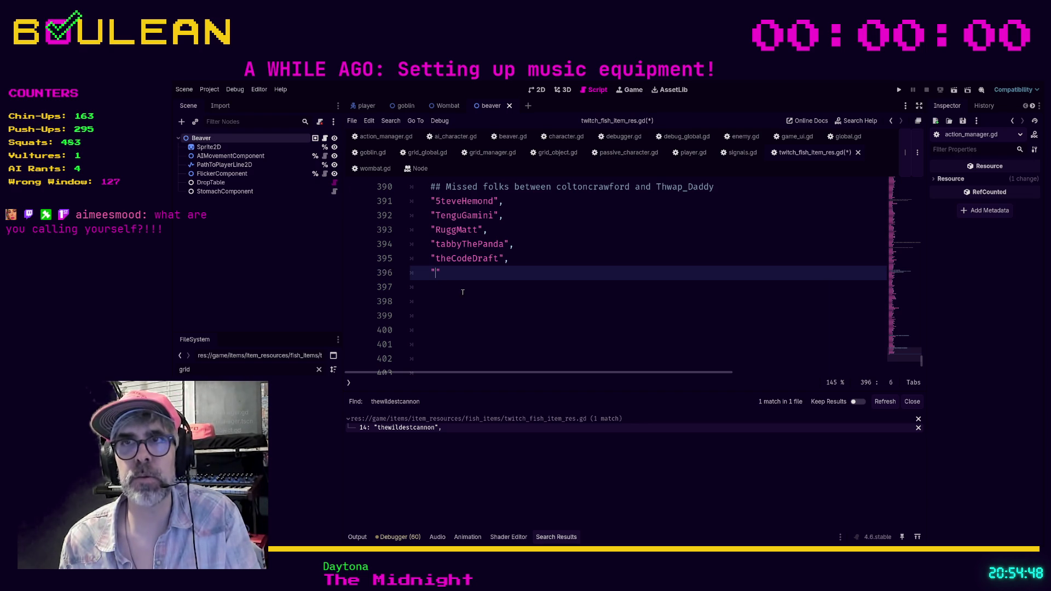
Finish the open entry with a comma and add two more quoted viewer names.
{"action": "type", "text": "Stargate"}
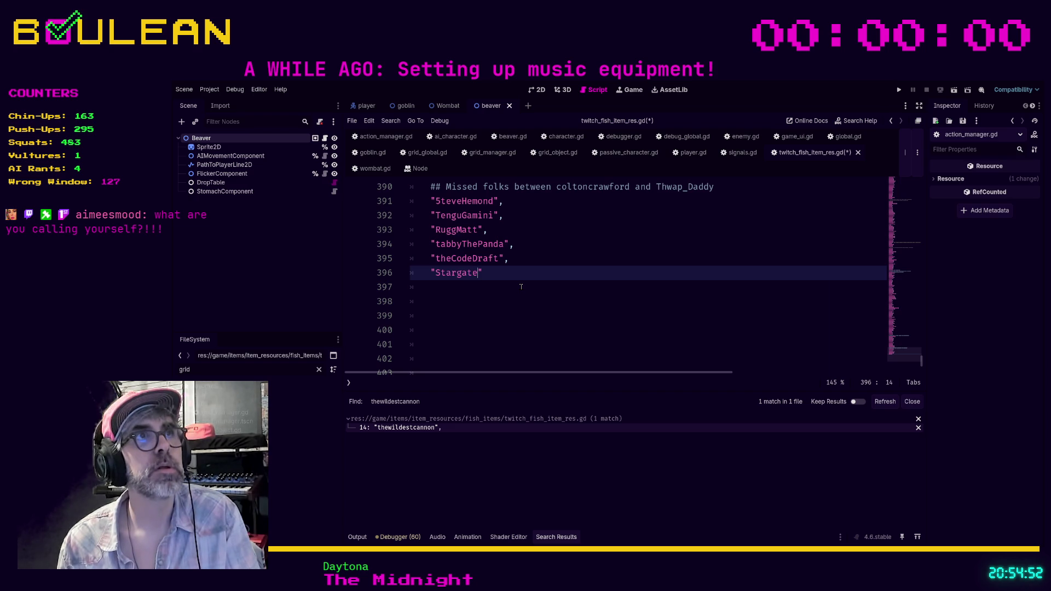
{"action": "type", "text": "Blue"}
{"action": "key", "text": "End"}
{"action": "type", "text": ","}
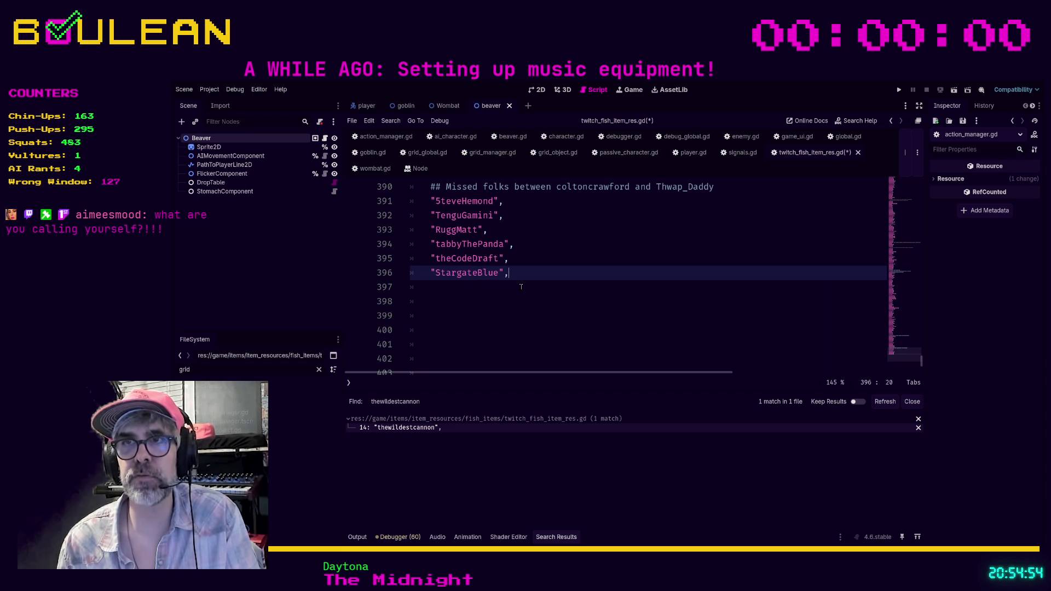
{"action": "key", "text": "Return"}
{"action": "type", "text": "\""}
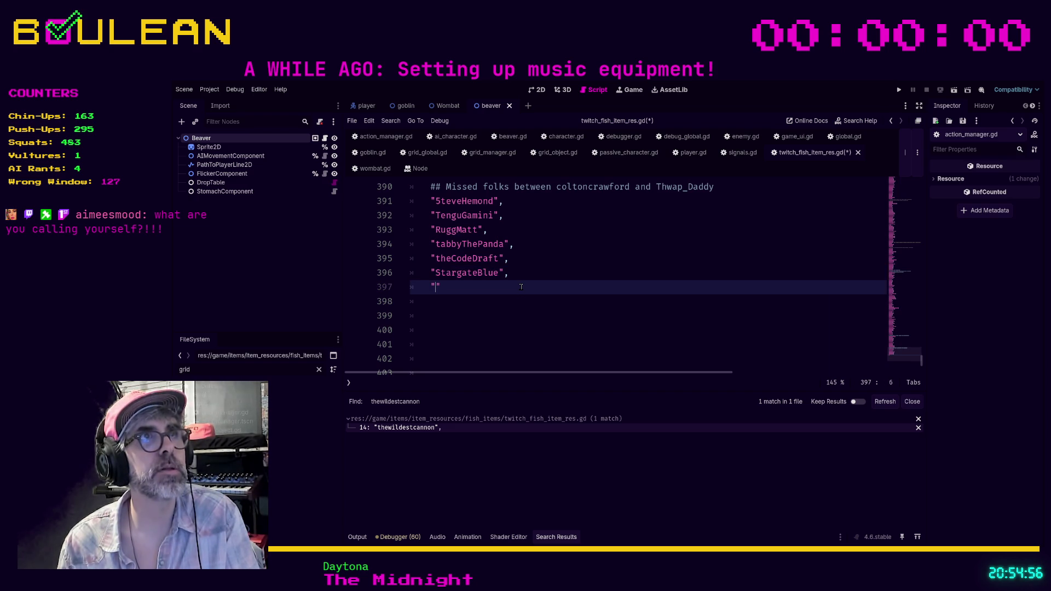
{"action": "type", "text": "Jolly_"}
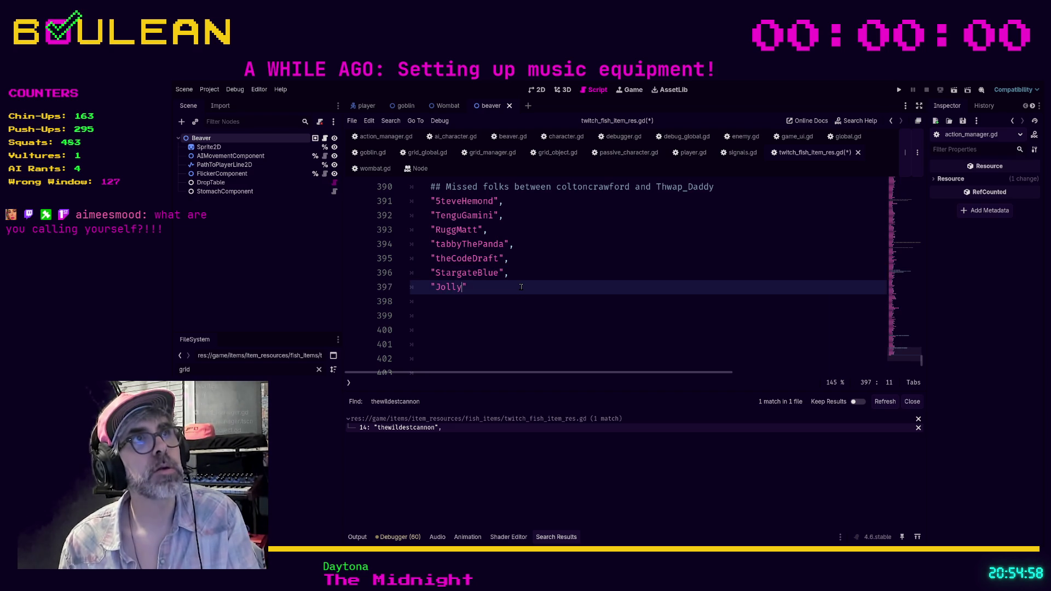
{"action": "type", "text": "Feret"}
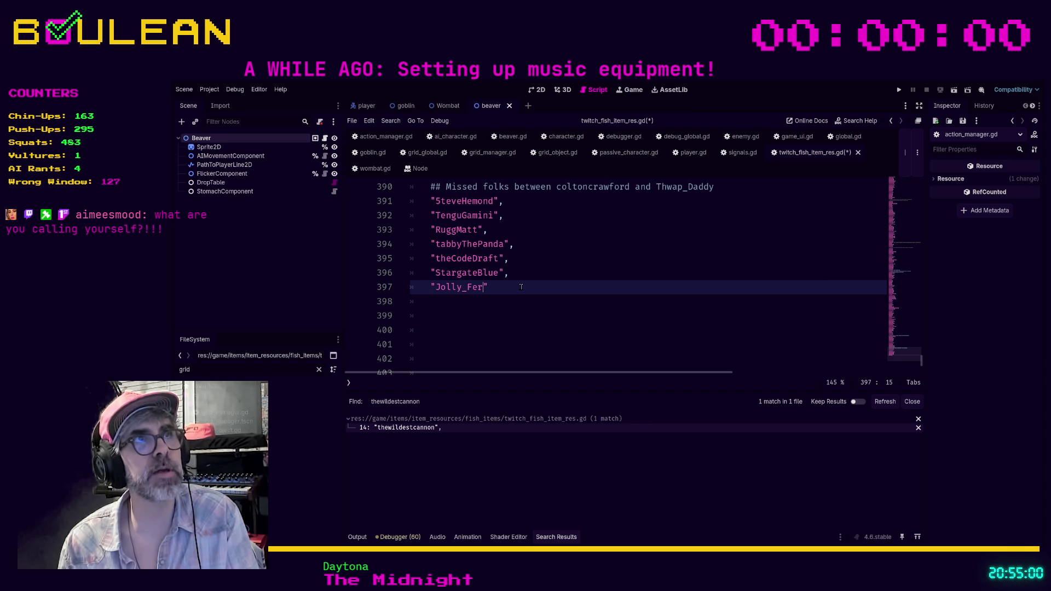
{"action": "type", "text": "t\""}
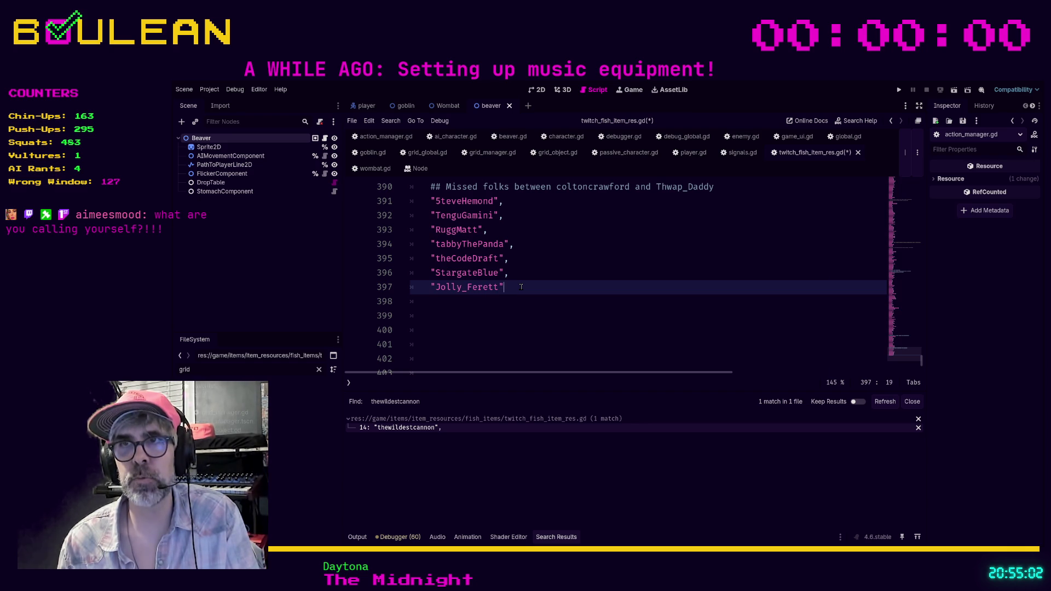
{"action": "key", "text": "Return"}
{"action": "type", "text": "\"v"}
{"action": "type", "text": "elocirapto"}
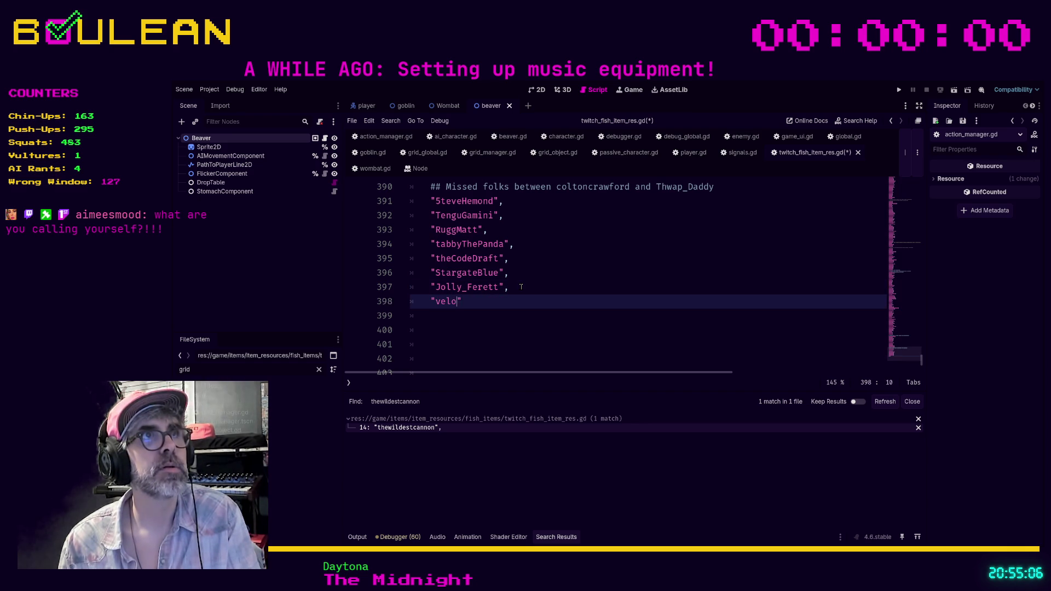
{"action": "type", "text": "rlights"}
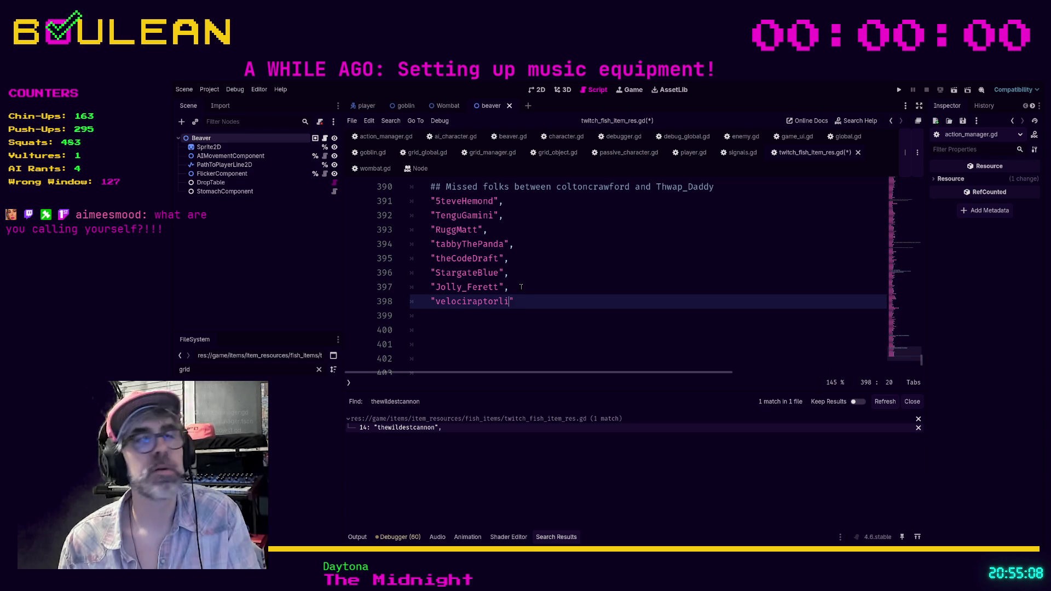
{"action": "type", "text": "aber\""}
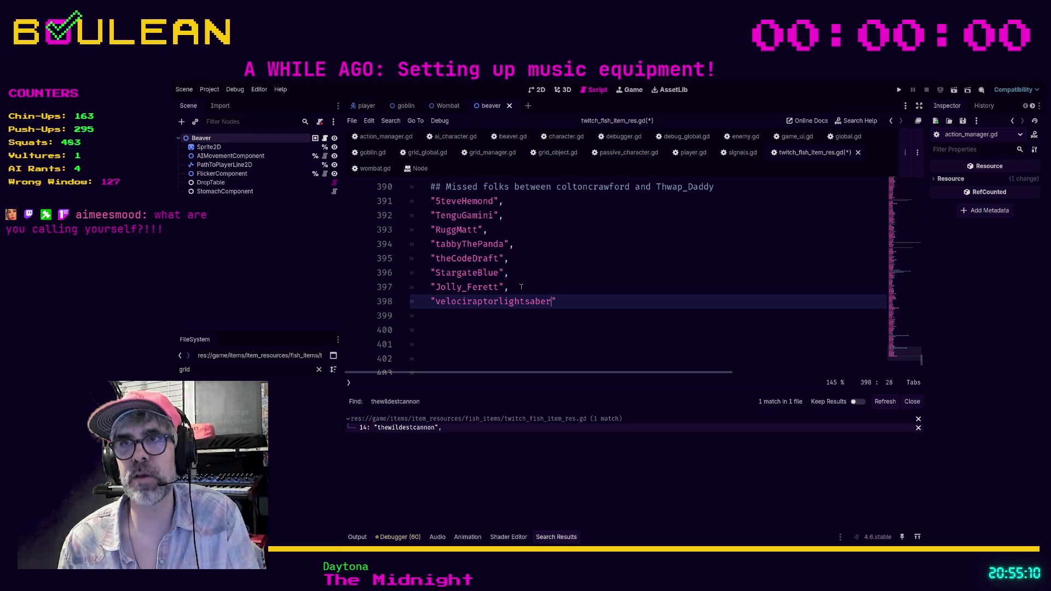
{"action": "type", "text": ","}
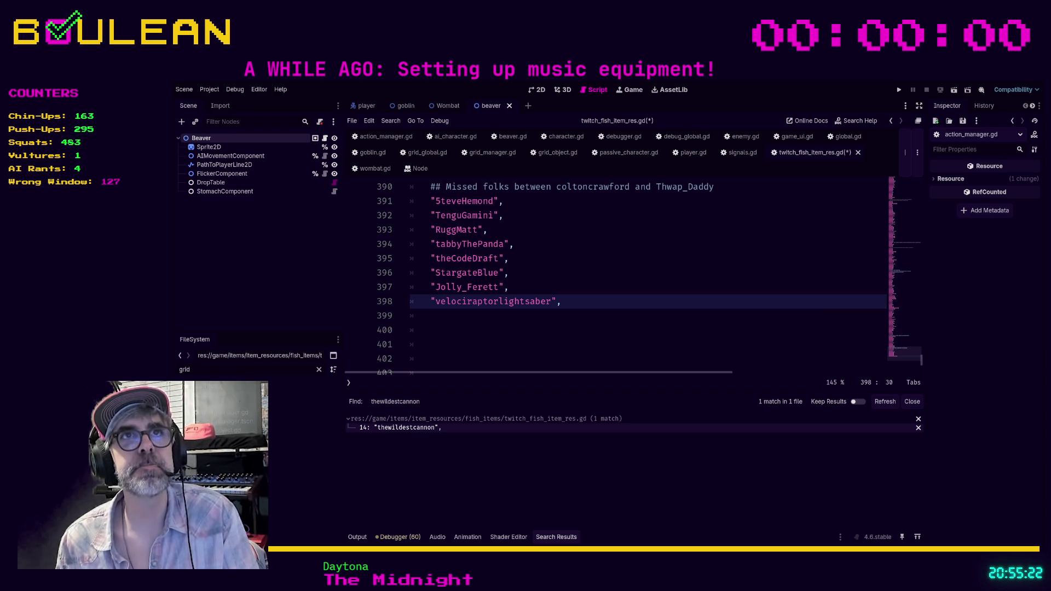
Continue the list on line 399 with three more quoted viewer names.
{"action": "left_click", "coordinate": [478, 318]}
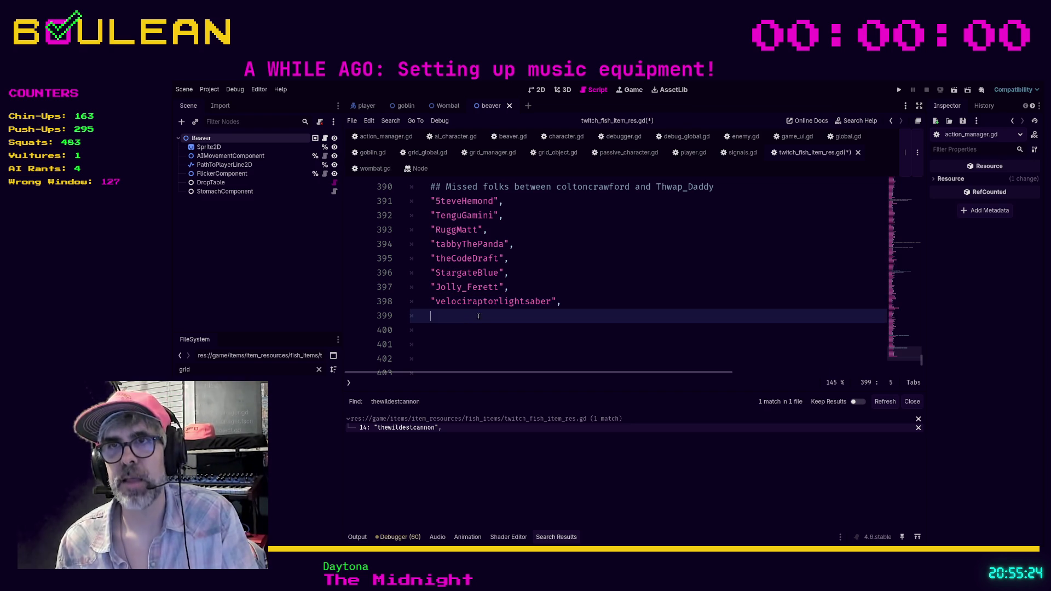
{"action": "type", "text": "\""}
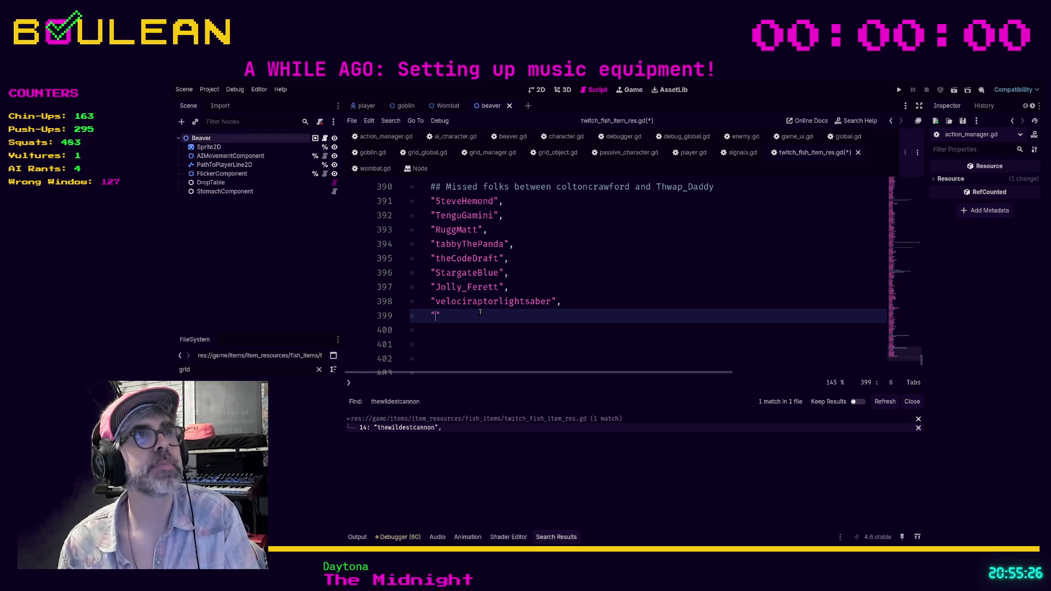
{"action": "type", "text": "NoGoodN"}
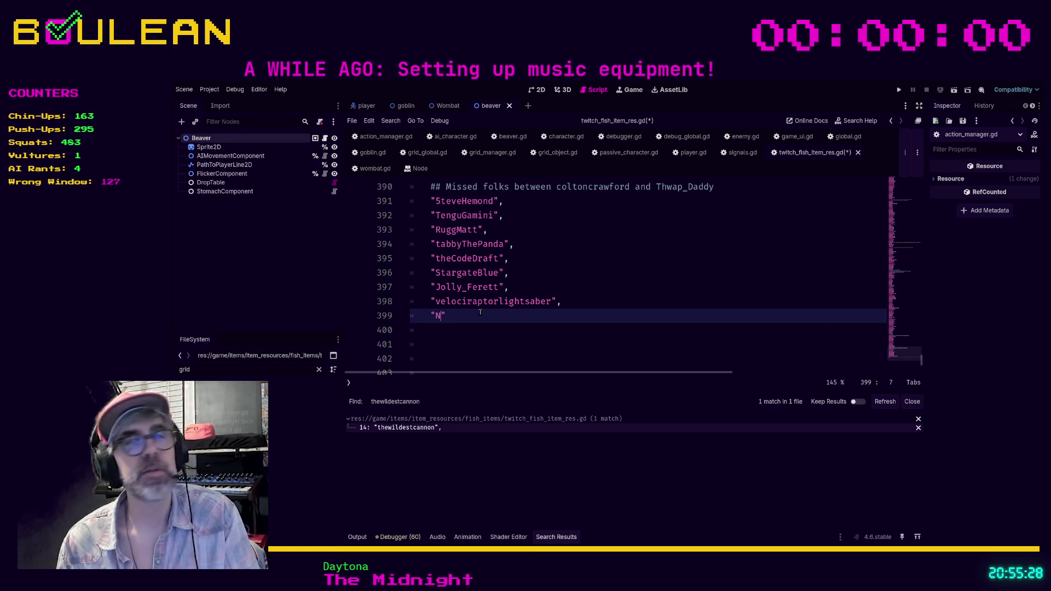
{"action": "type", "text": "ick_\","}
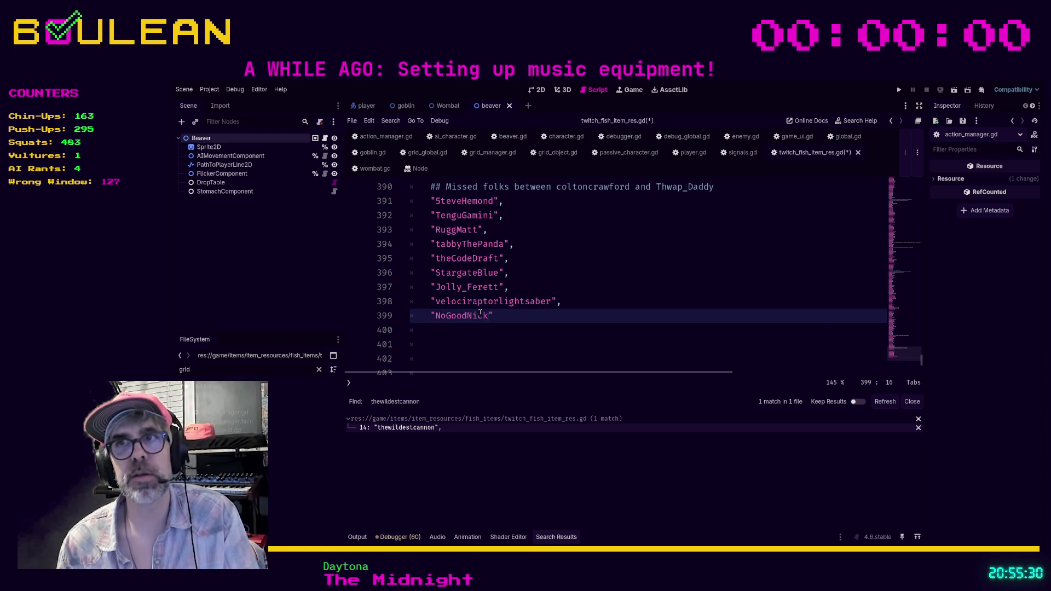
{"action": "key", "text": "Return"}
{"action": "type", "text": "\""}
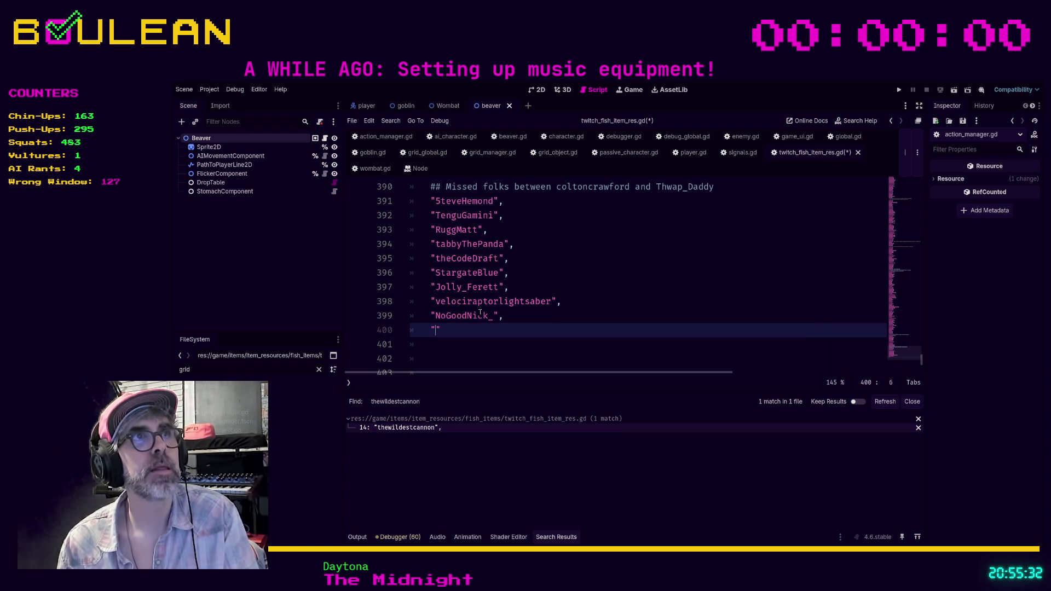
{"action": "type", "text": "rouxbot\","}
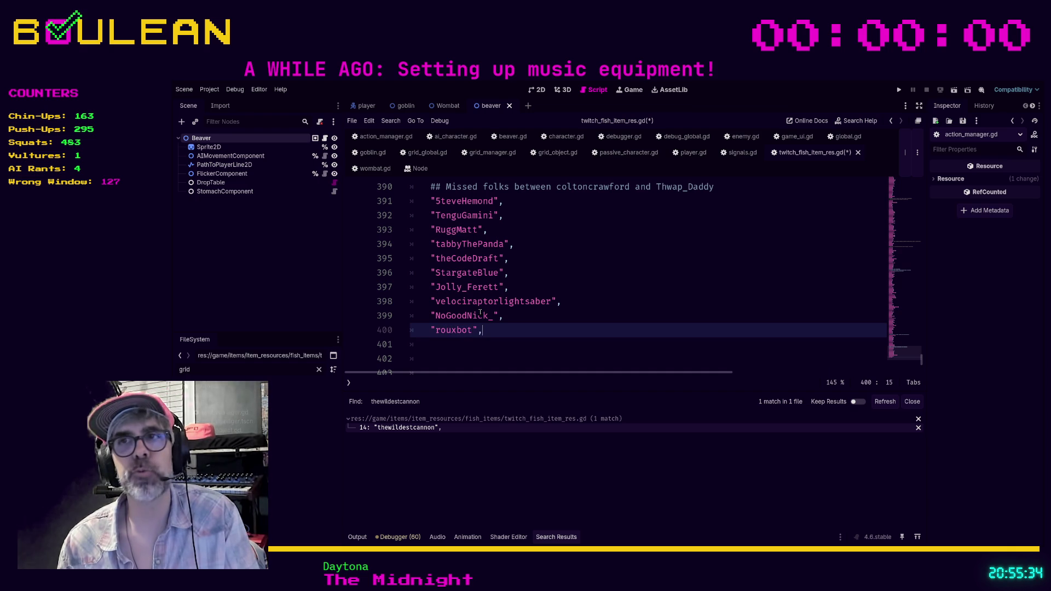
{"action": "key", "text": "Return"}
{"action": "type", "text": "\""}
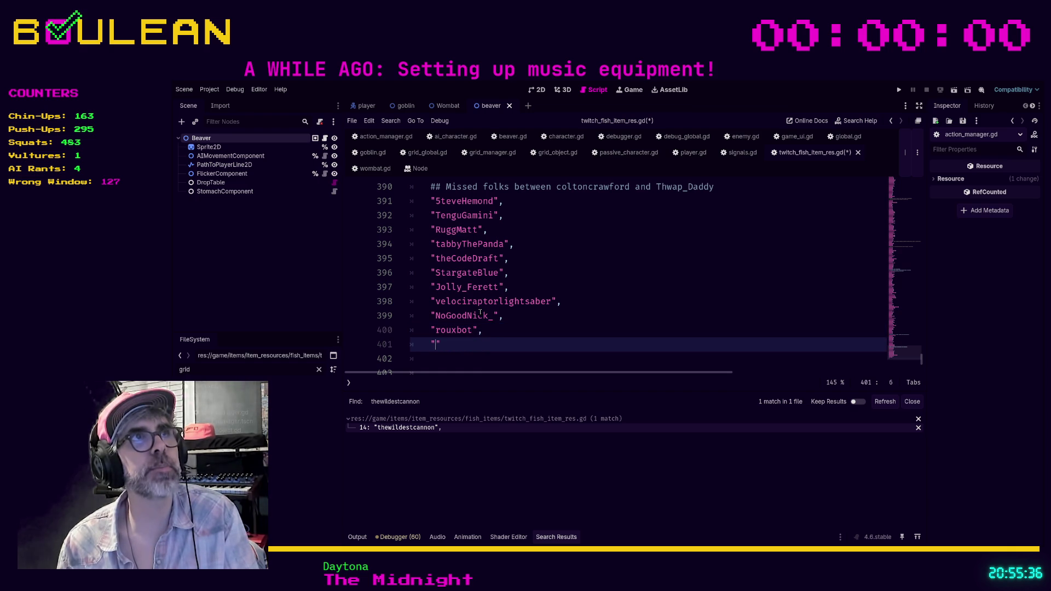
{"action": "type", "text": "ZinTheStack"}
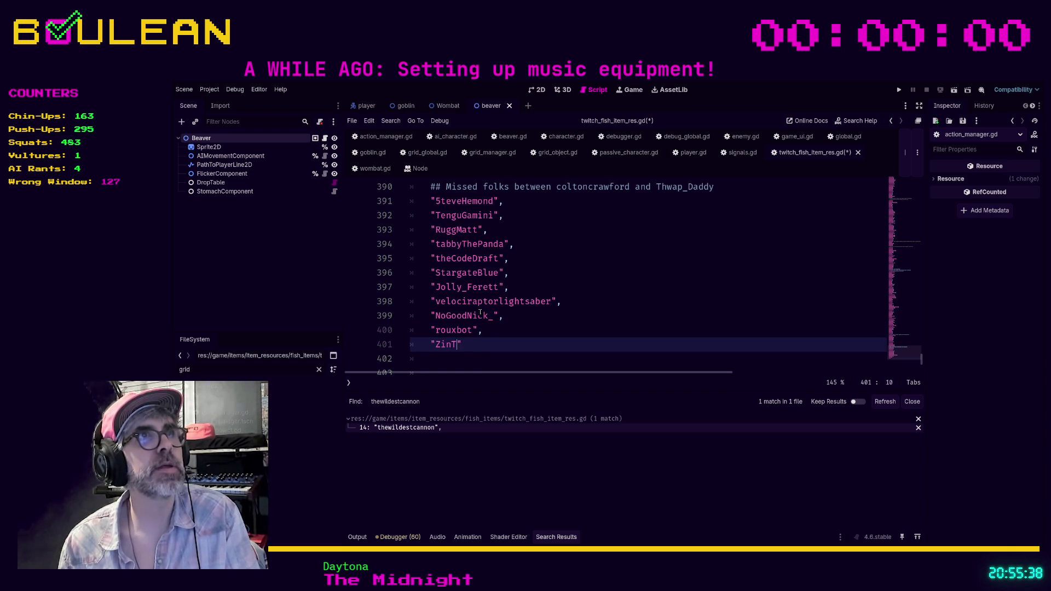
{"action": "type", "text": "s\""}
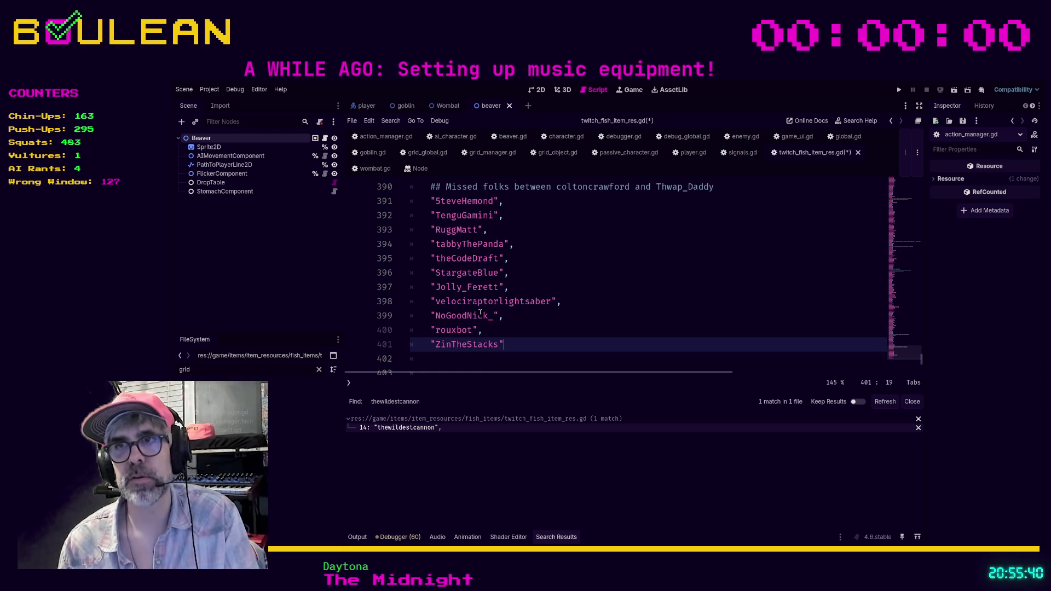
{"action": "key", "text": "Return"}
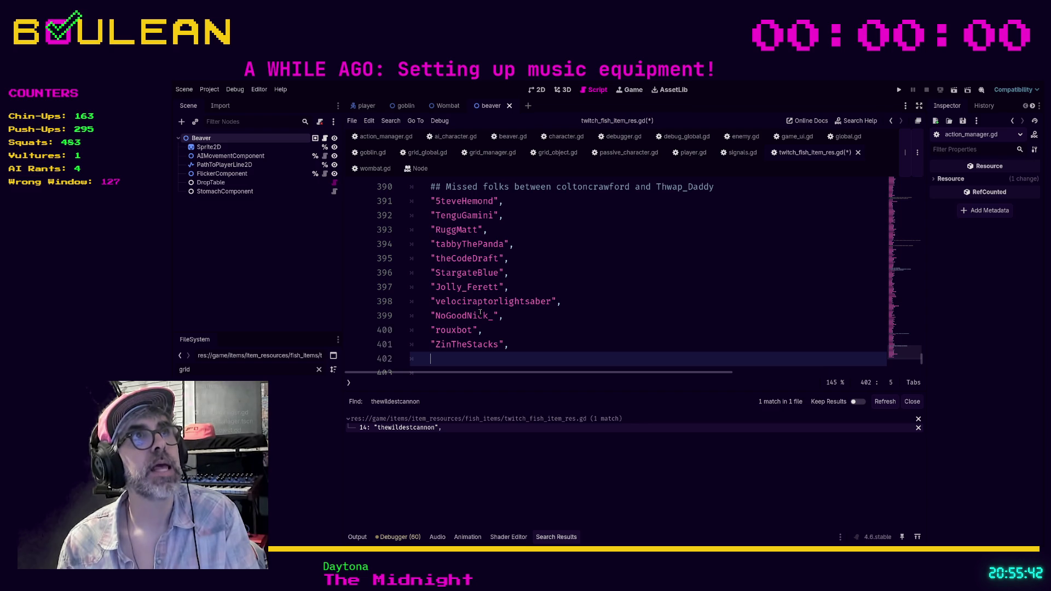
Add three more viewer names, removing stray extra quotes after one of them.
{"action": "type", "text": "\""}
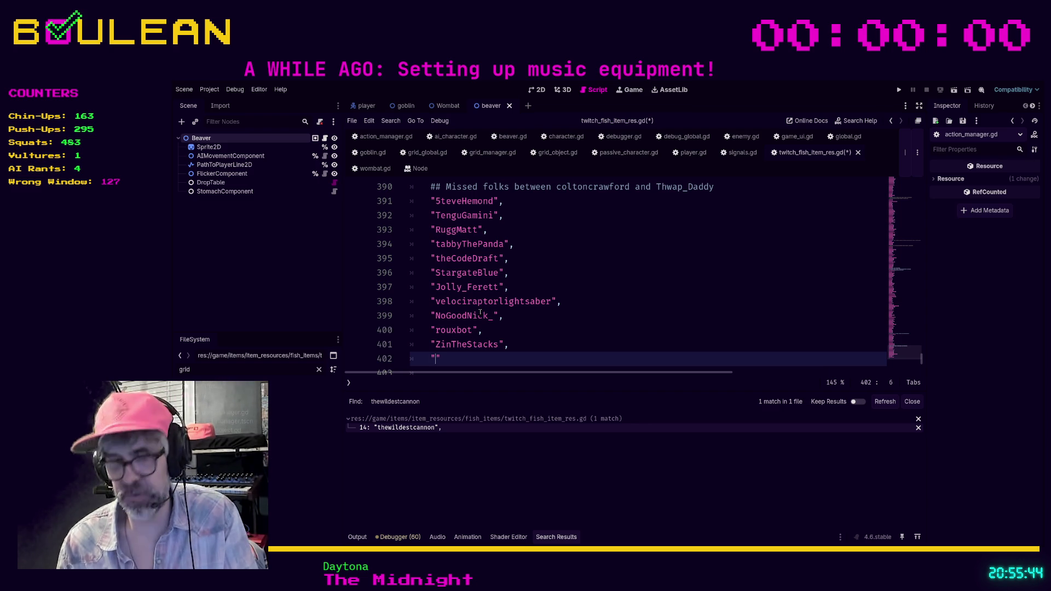
{"action": "type", "text": "janetacarr"}
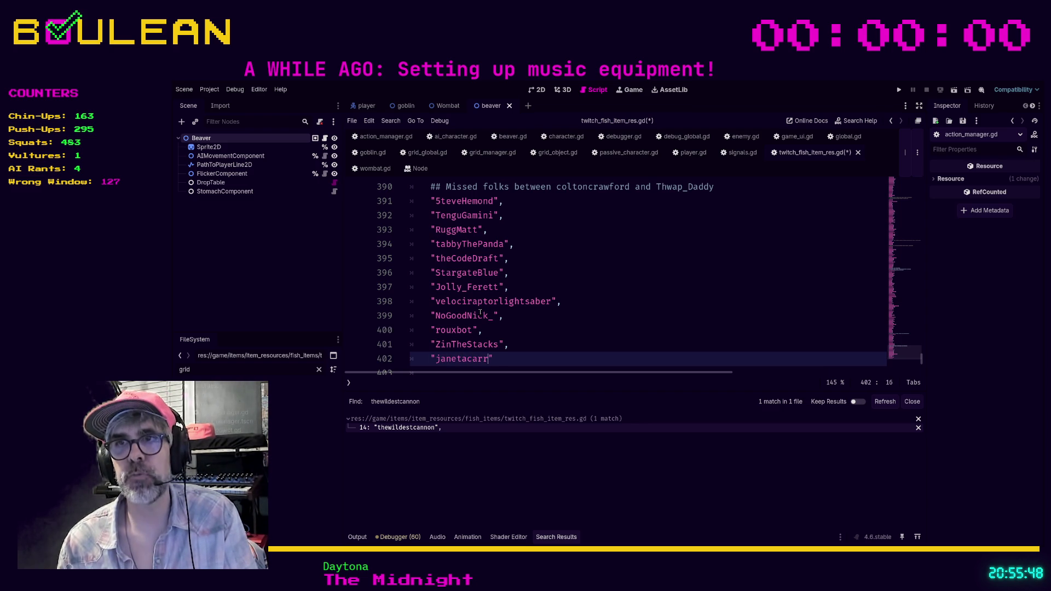
{"action": "type", "text": "\""}
{"action": "key", "text": "BackSpace"}
{"action": "key", "text": "Return"}
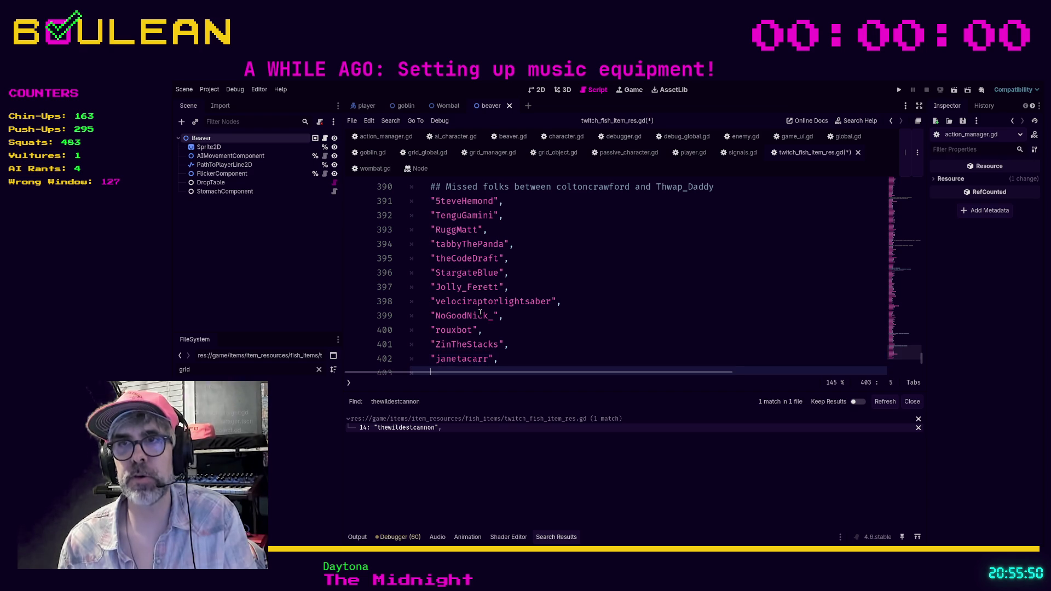
{"action": "type", "text": "\""}
{"action": "scroll", "coordinate": [480, 307], "scroll_direction": "down", "scroll_amount": 3}
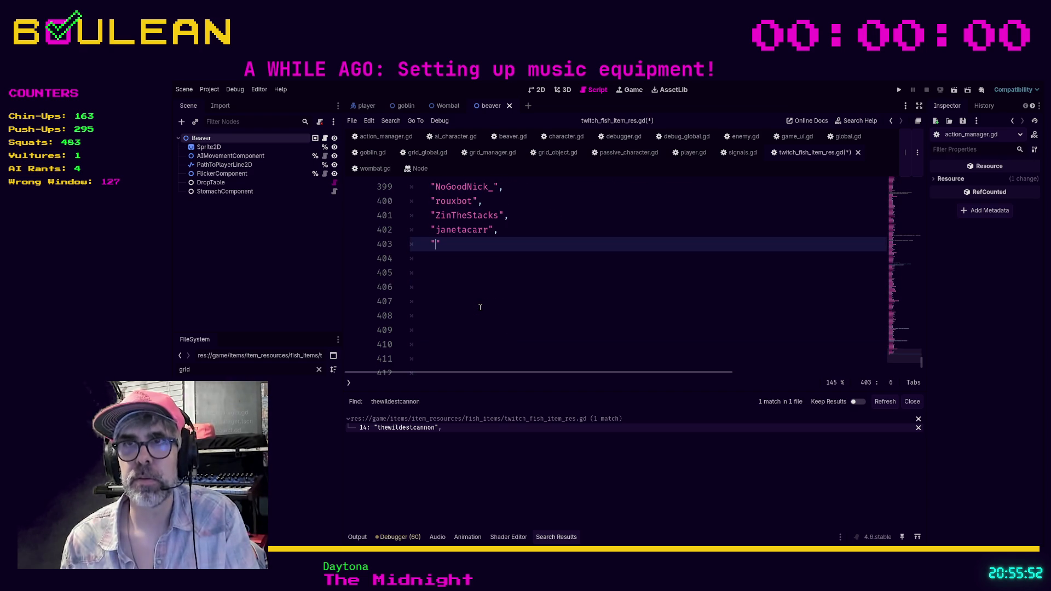
{"action": "scroll", "coordinate": [496, 300], "scroll_direction": "up", "scroll_amount": 2}
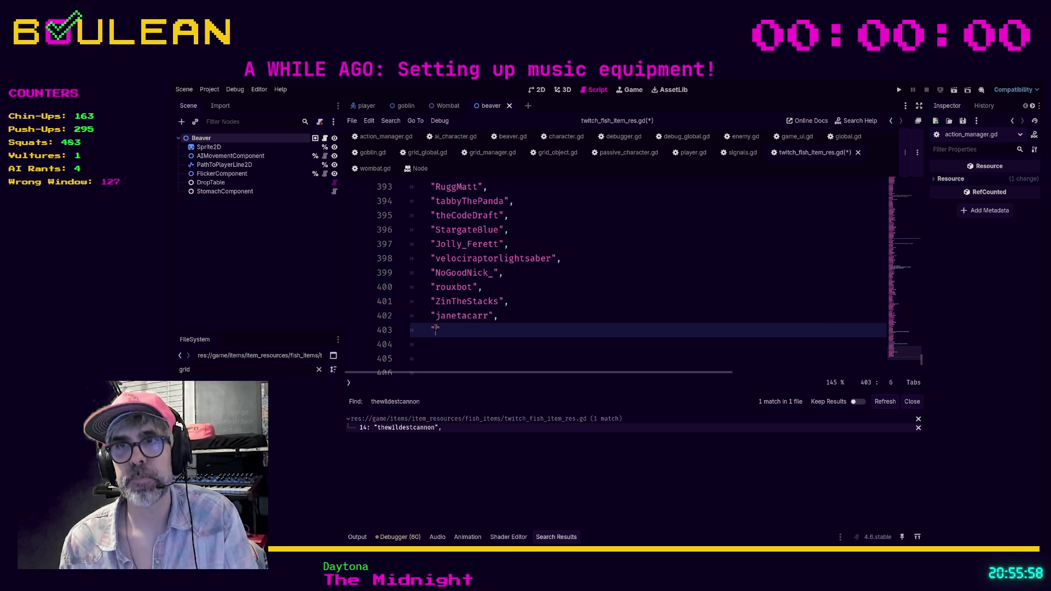
{"action": "type", "text": "Alex"}
{"action": "type", "text": "_el"}
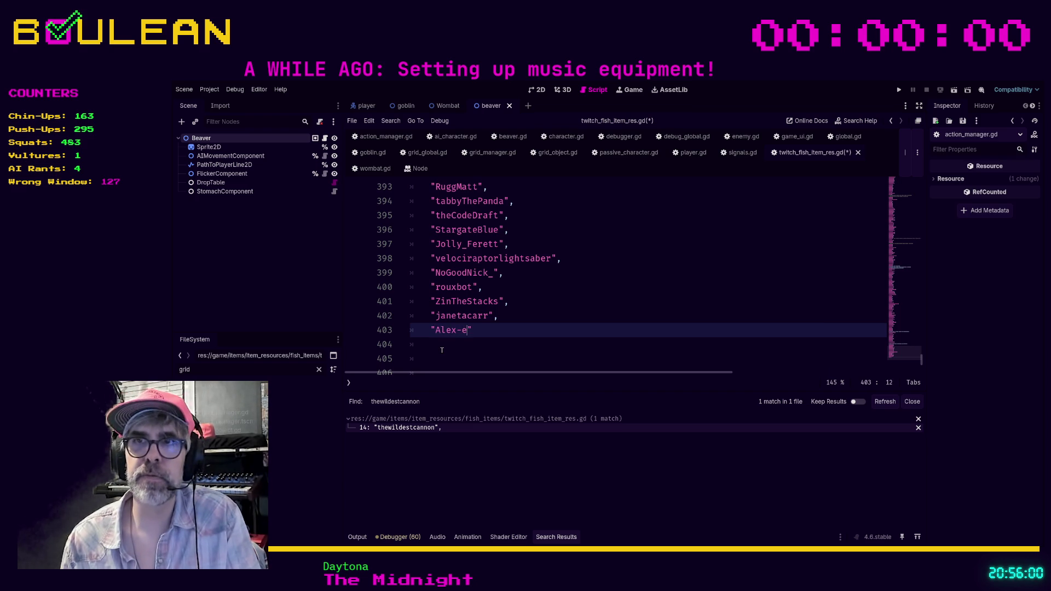
{"action": "type", "text": "_Mariachi"}
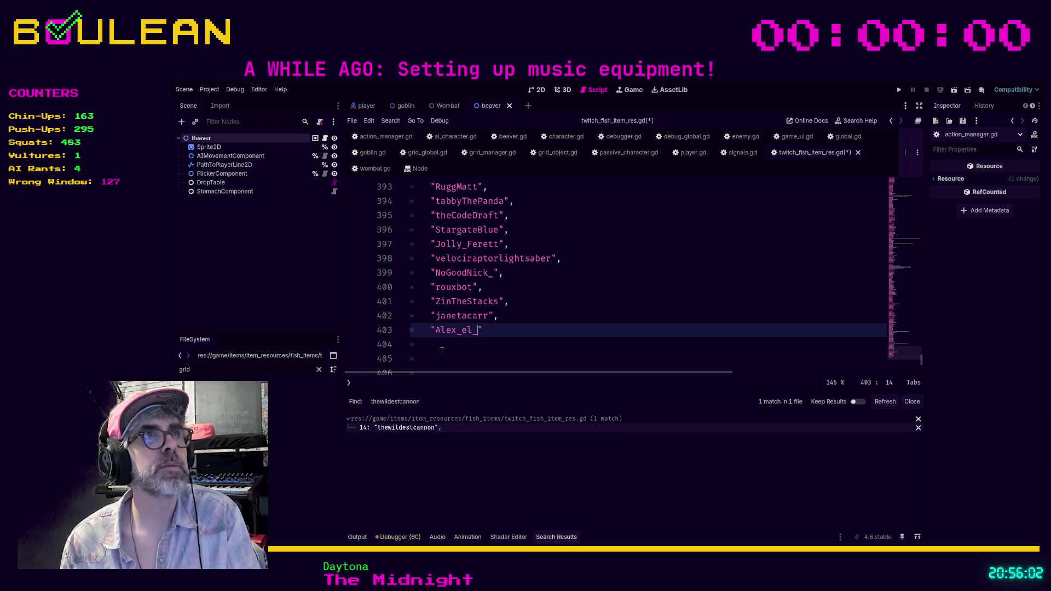
{"action": "type", "text": "\","}
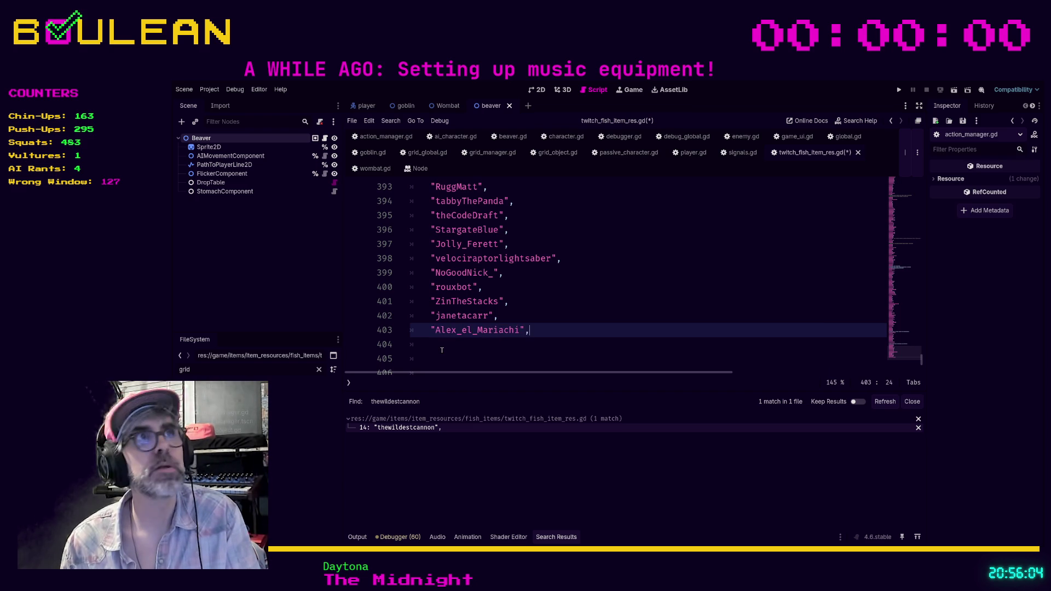
{"action": "key", "text": "Return"}
{"action": "type", "text": "\""}
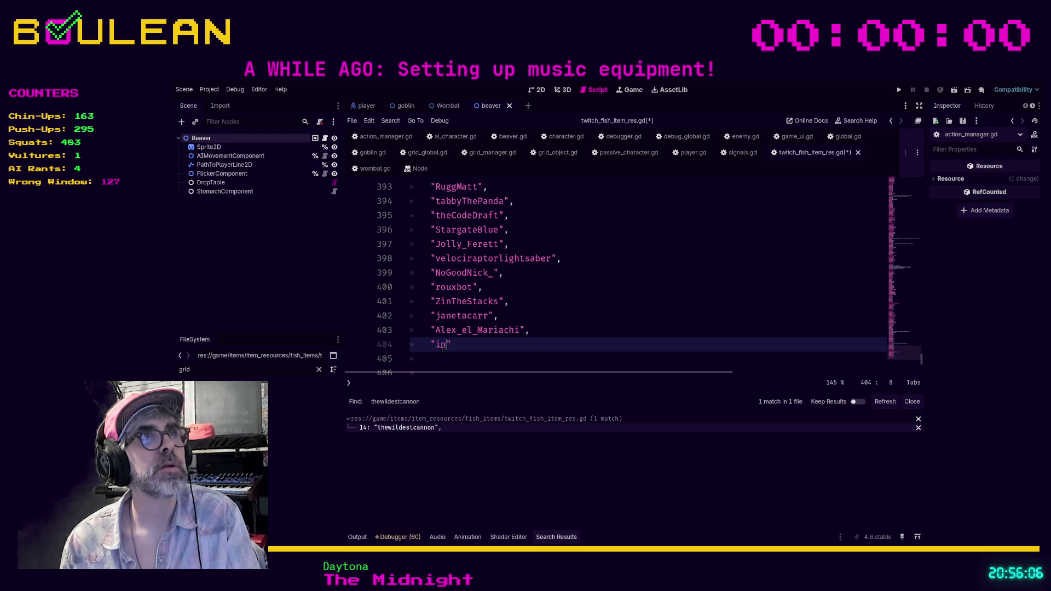
{"action": "type", "text": "ipakikani\""}
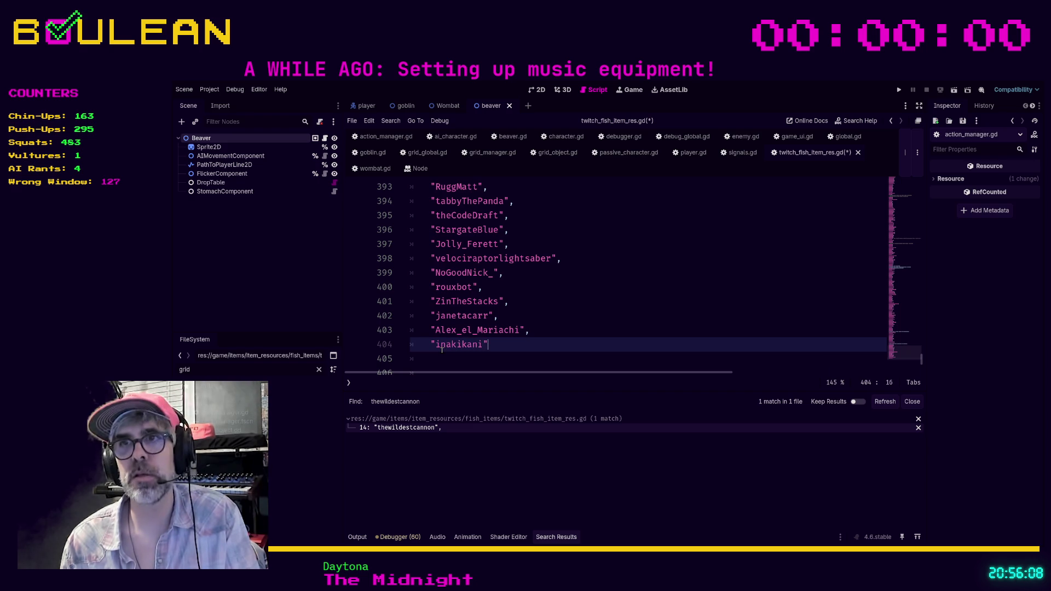
{"action": "key", "text": "Return"}
Add two more names, correcting a wrong digit to 3 in one, then leave blank lines.
{"action": "type", "text": "\"ji"}
{"action": "type", "text": "rkas2"}
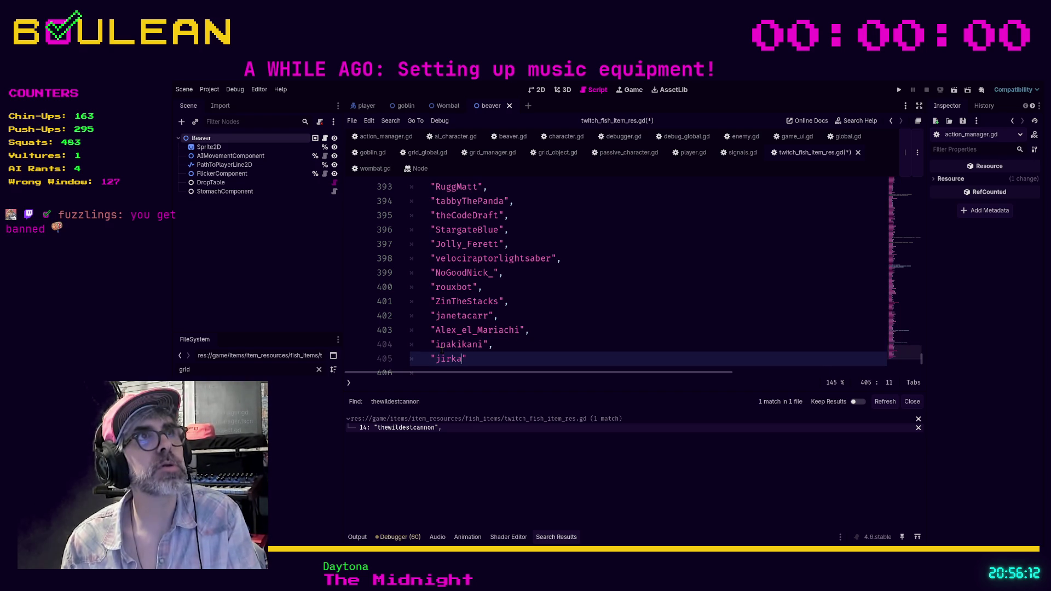
{"action": "type", "text": "102\","}
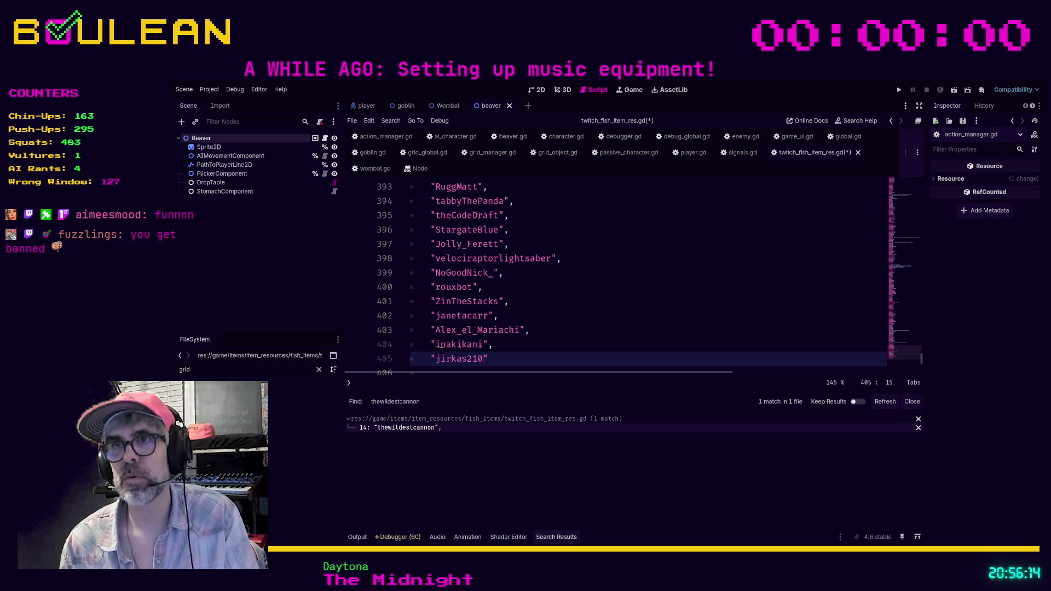
{"action": "key", "text": "Left"}
{"action": "key", "text": "Left"}
{"action": "key", "text": "Left"}
{"action": "key", "text": "BackSpace"}
{"action": "type", "text": "3"}
{"action": "key", "text": "End"}
{"action": "key", "text": "Return"}
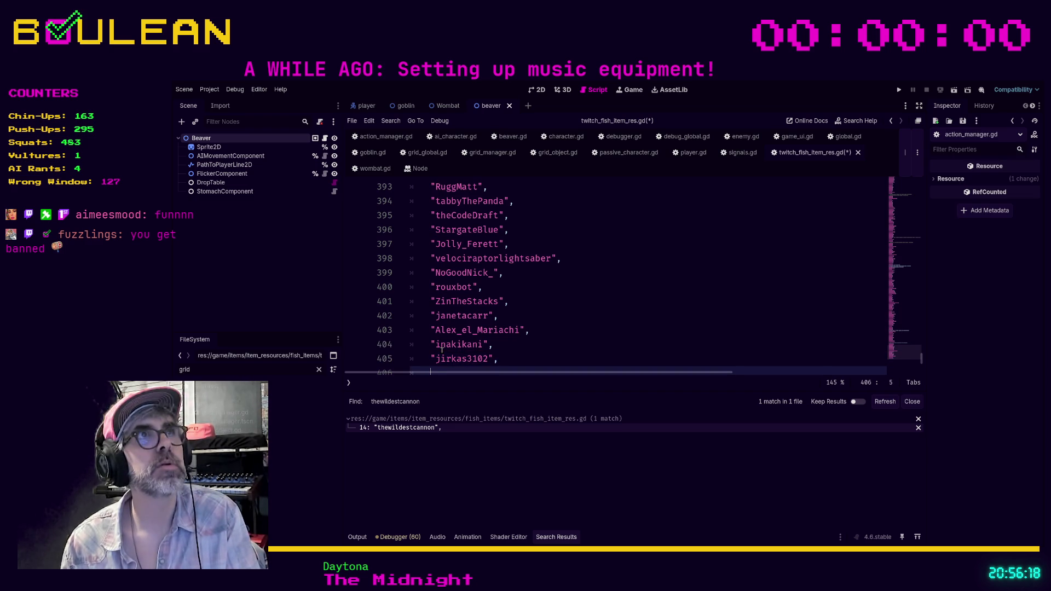
{"action": "type", "text": "southpaw_decoy"}
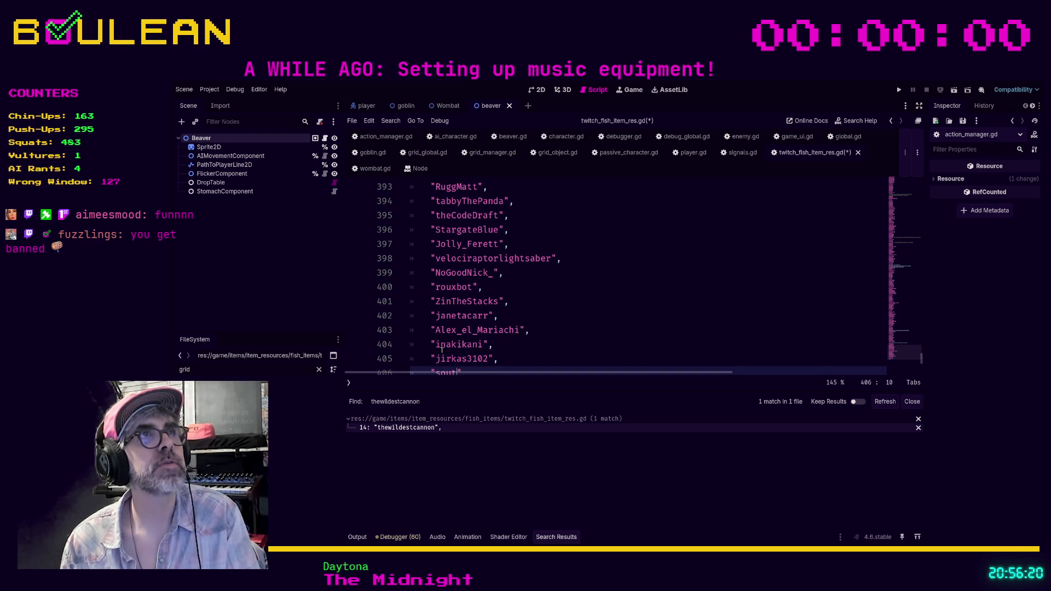
{"action": "key", "text": "End"}
{"action": "type", "text": ","}
{"action": "key", "text": "Return"}
{"action": "key", "text": "Return"}
{"action": "key", "text": "Return"}
{"action": "scroll", "coordinate": [442, 350], "scroll_direction": "down", "scroll_amount": 2}
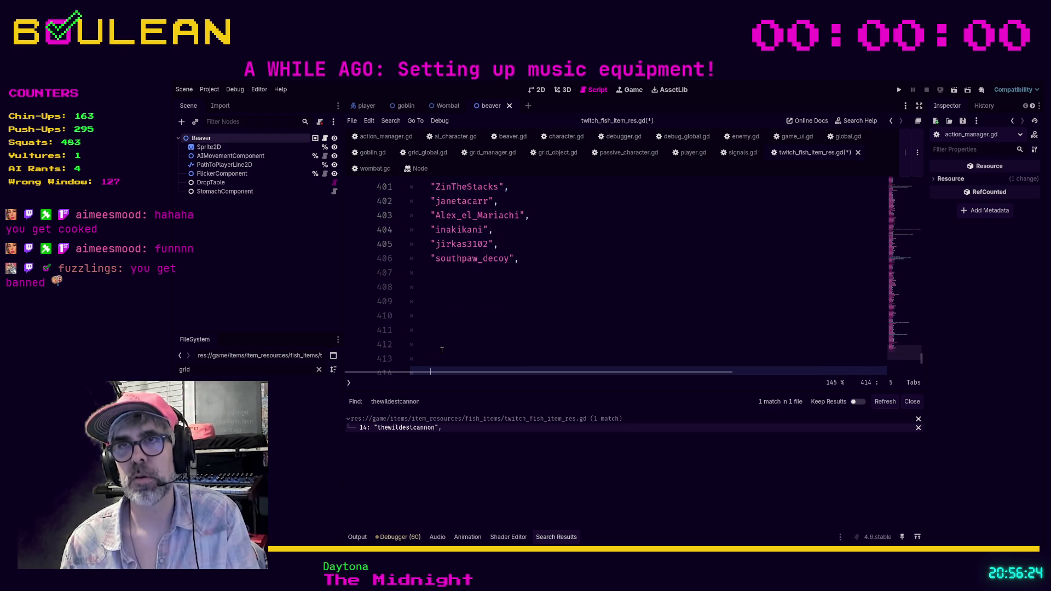
On the first empty line after the list, add two quoted viewer names, fixing a typo.
{"action": "key", "text": "Up"}
{"action": "key", "text": "Up"}
{"action": "key", "text": "Up"}
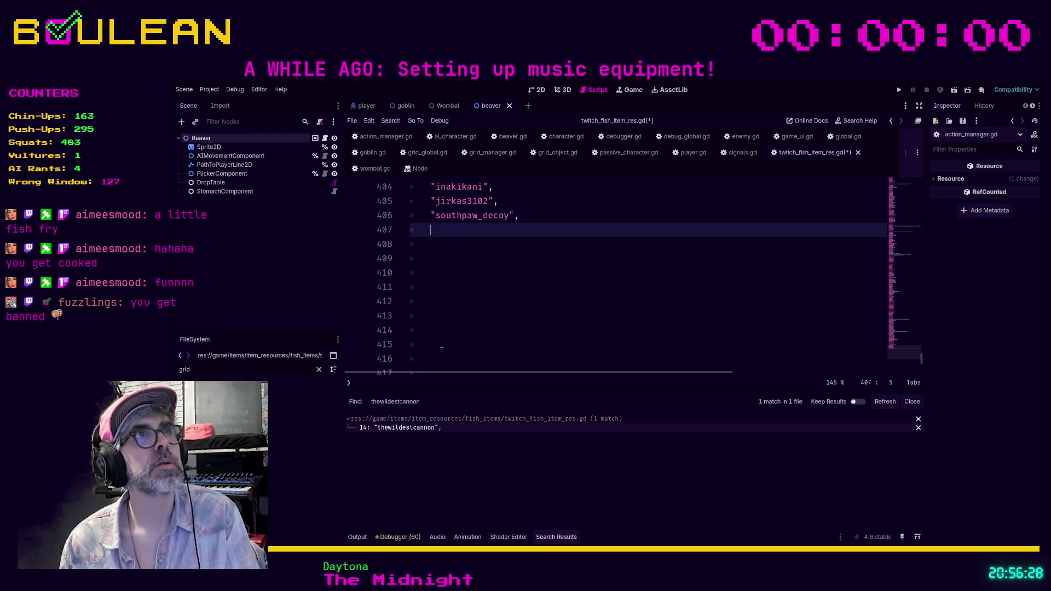
{"action": "type", "text": "\"resn"}
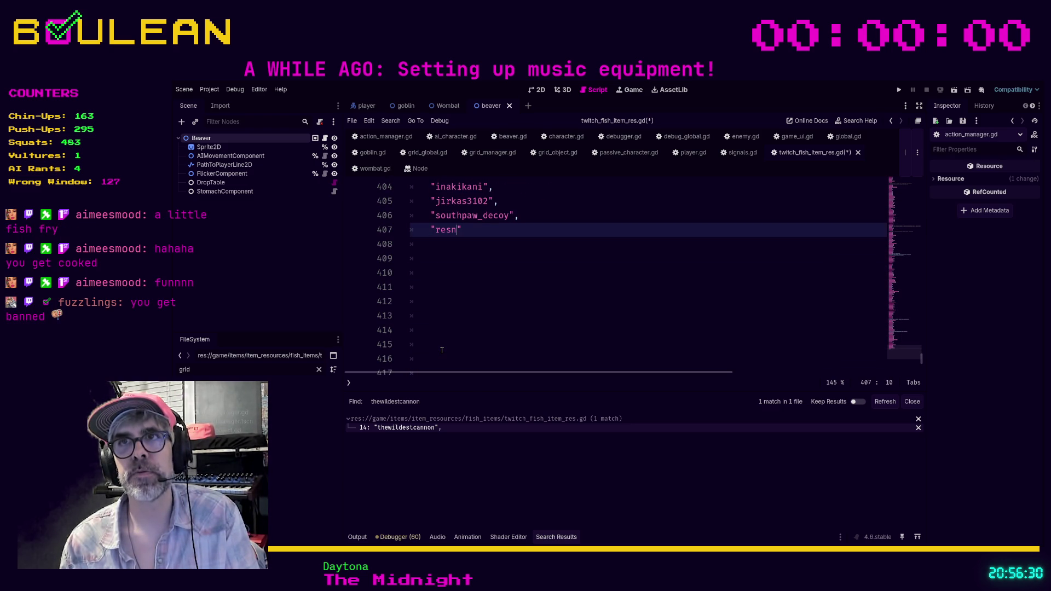
{"action": "key", "text": "BackSpace"}
{"action": "key", "text": "BackSpace"}
{"action": "type", "text": "nski"}
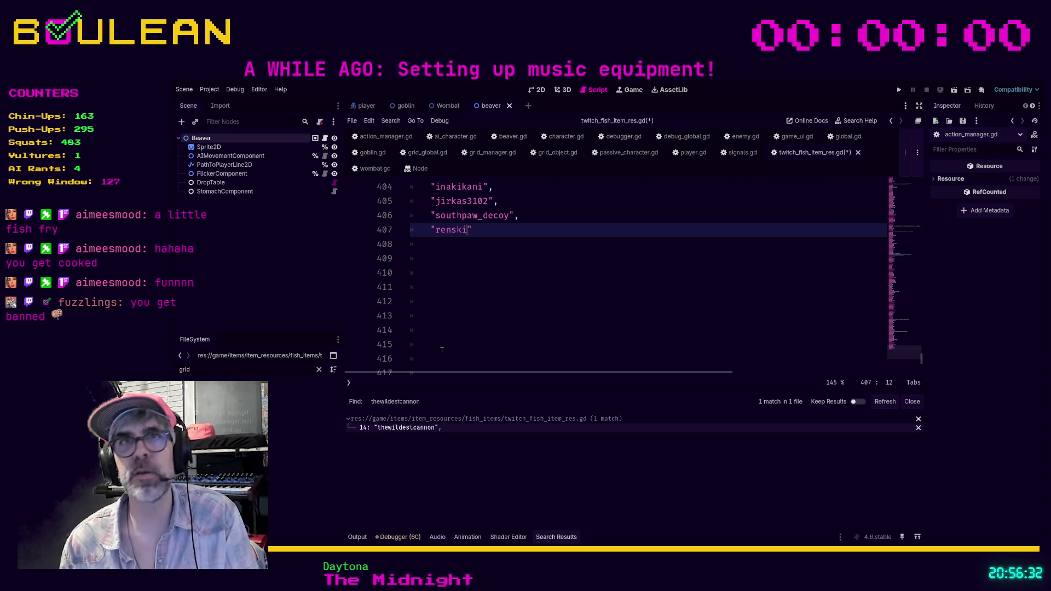
{"action": "type", "text": "_"}
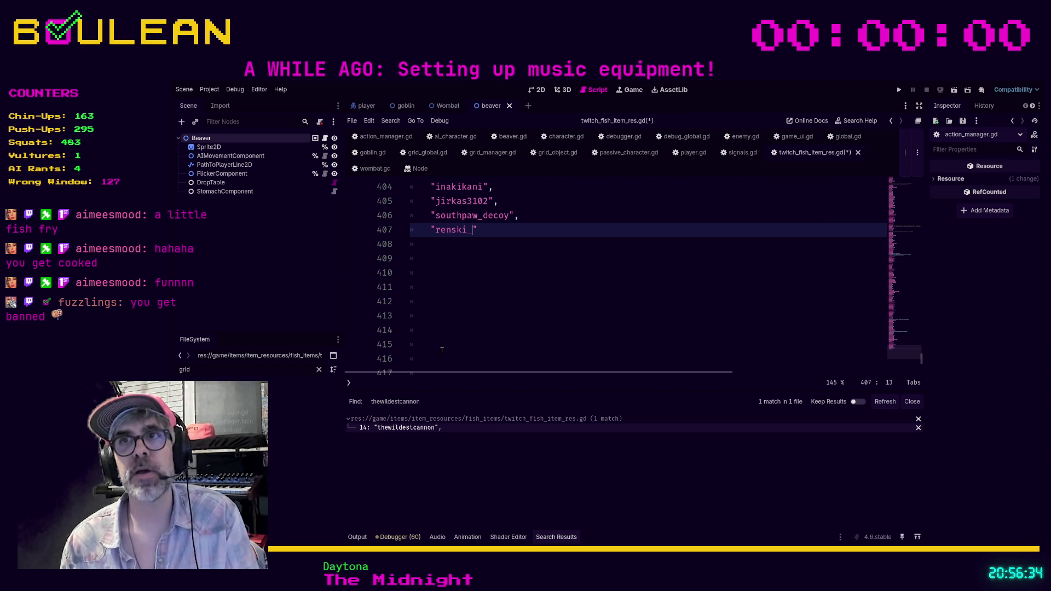
{"action": "type", "text": "__"}
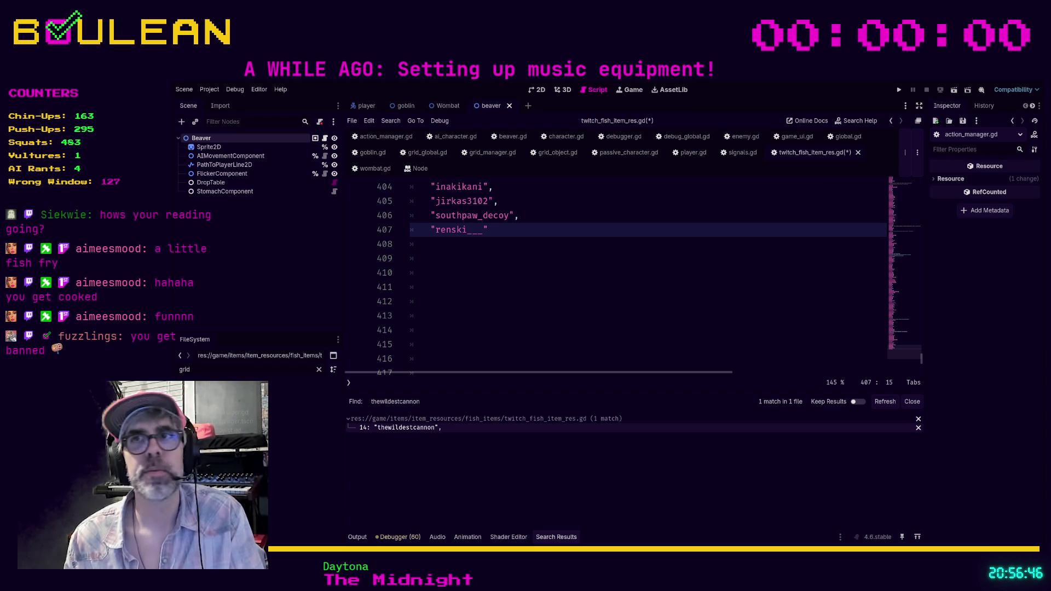
{"action": "type", "text": ","}
{"action": "key", "text": "Return"}
{"action": "type", "text": "\""}
{"action": "type", "text": "jima150"}
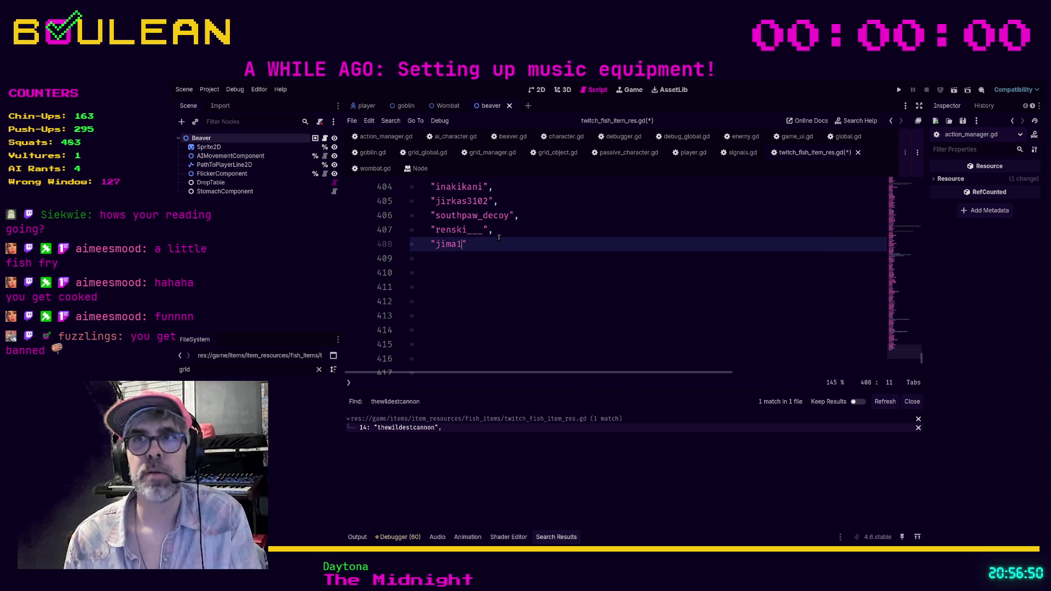
{"action": "type", "text": "\","}
{"action": "key", "text": "Return"}
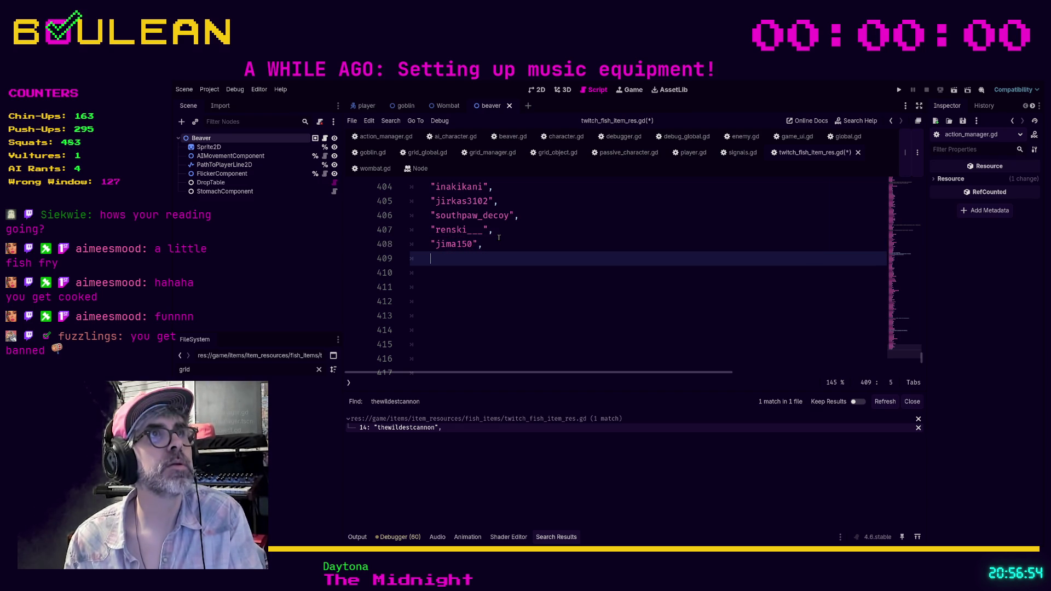
Add three more comma-terminated viewer names to the list.
{"action": "type", "text": "\""}
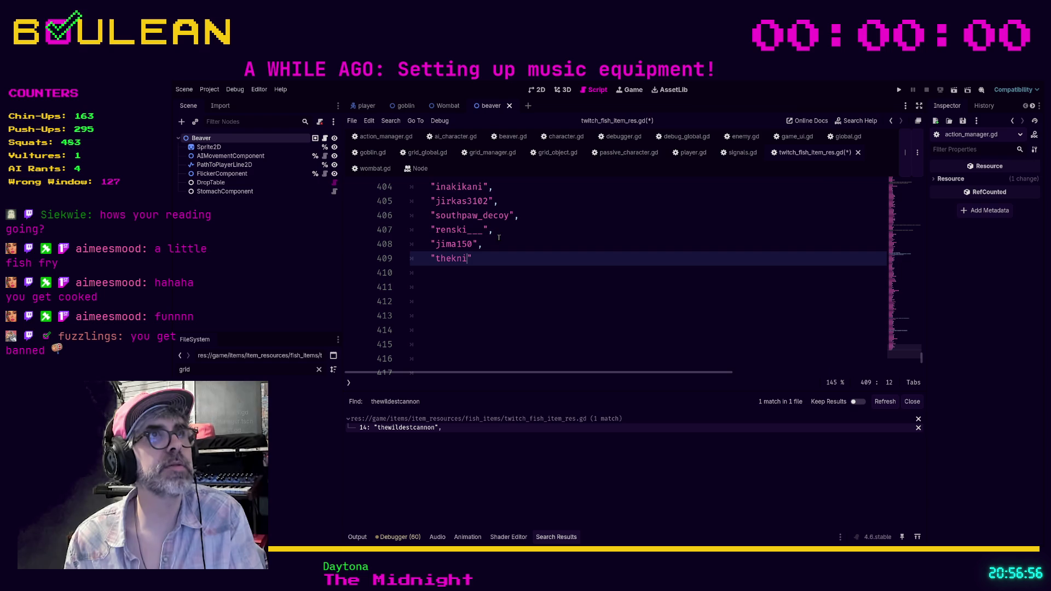
{"action": "type", "text": "theknightsofni1"}
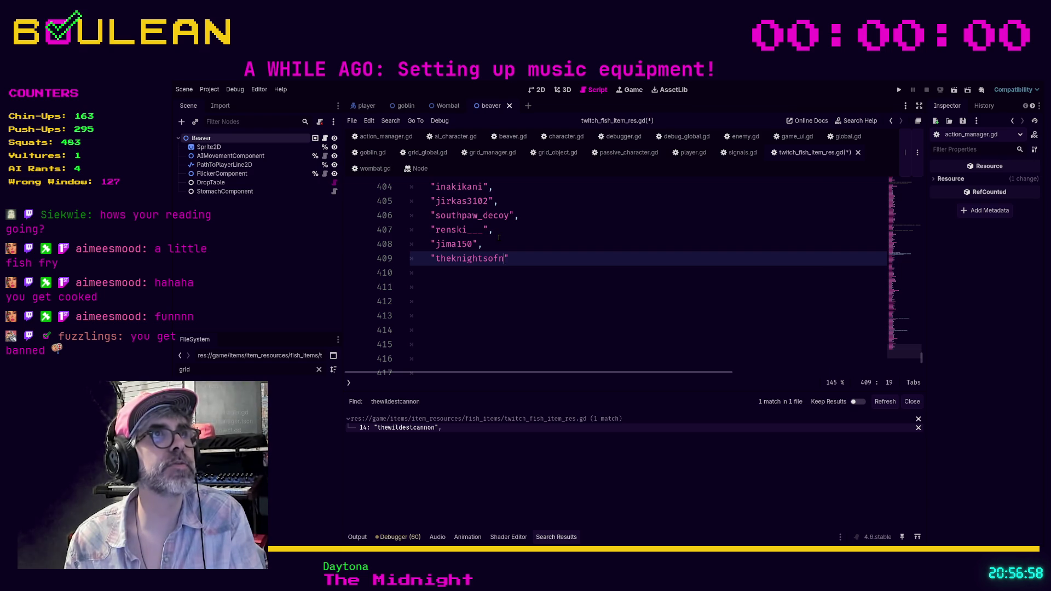
{"action": "type", "text": ","}
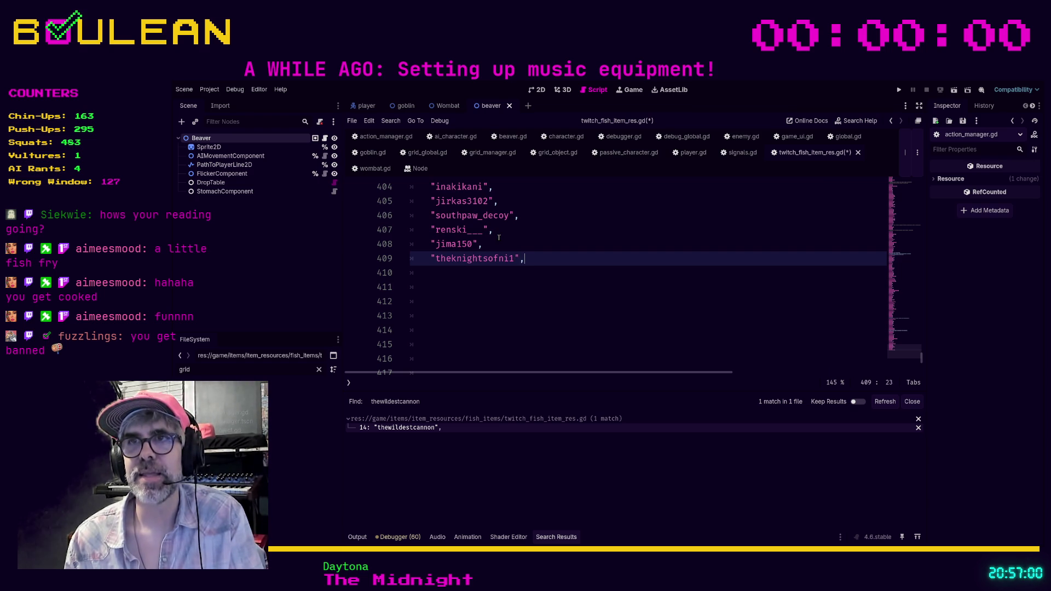
{"action": "key", "text": "Return"}
{"action": "type", "text": "\"h"}
{"action": "type", "text": "uma"}
{"action": "type", "text": "npuppet\","}
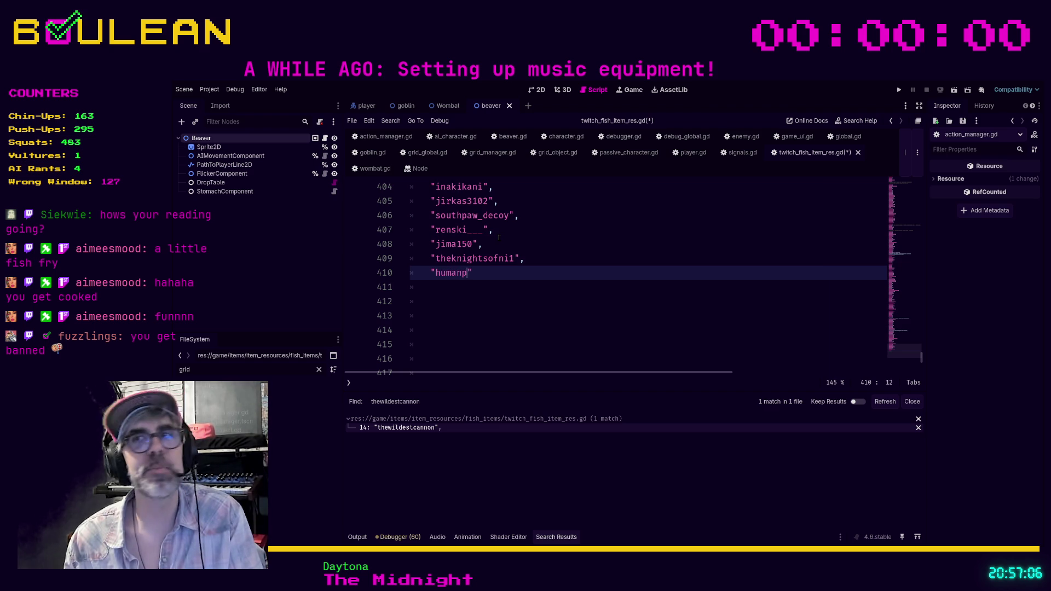
{"action": "key", "text": "Return"}
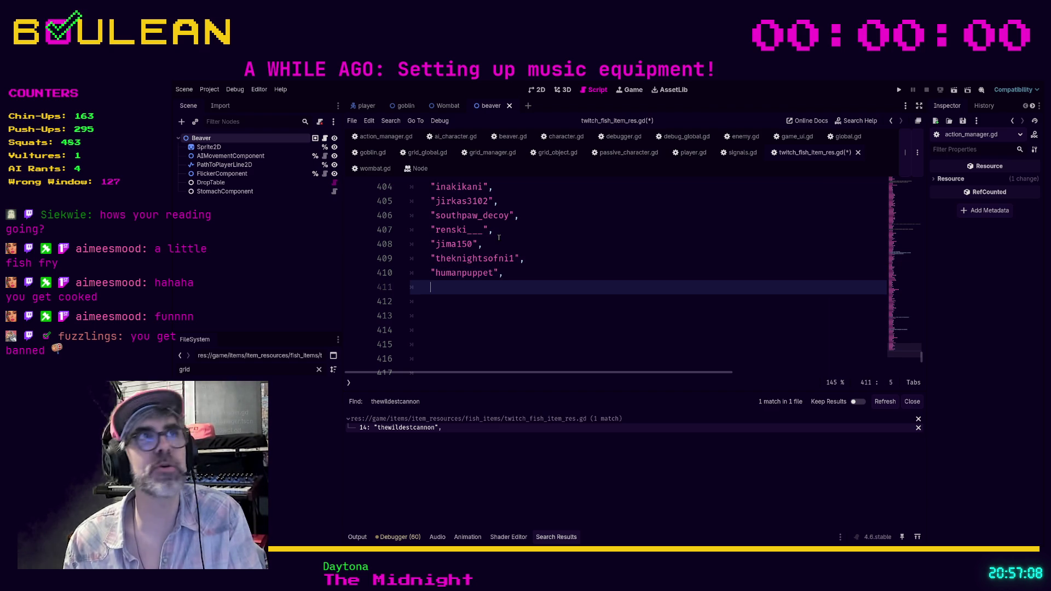
{"action": "type", "text": "\"RandomM"}
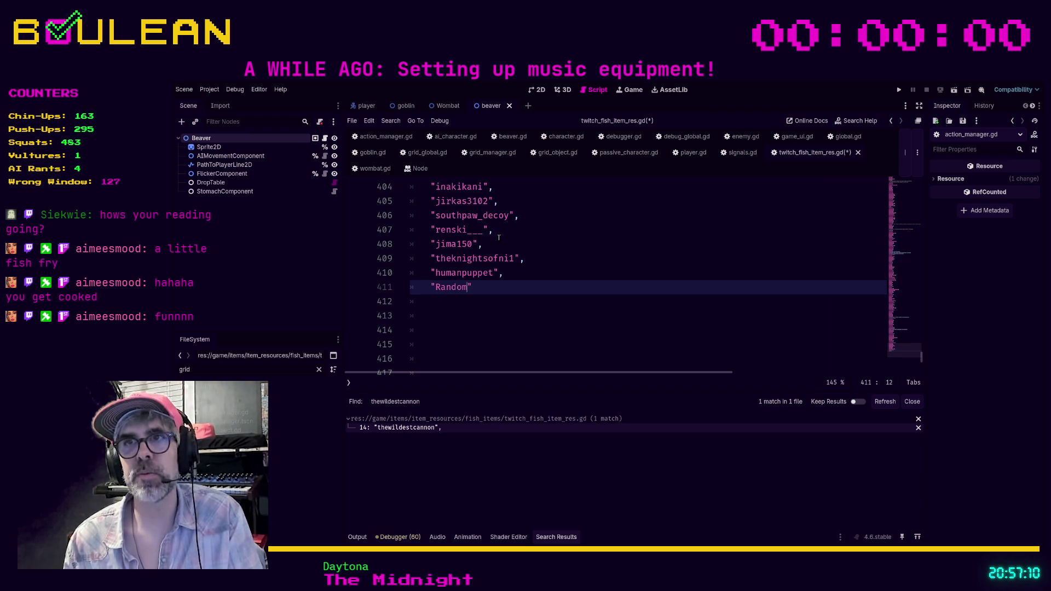
{"action": "type", "text": "ilner\","}
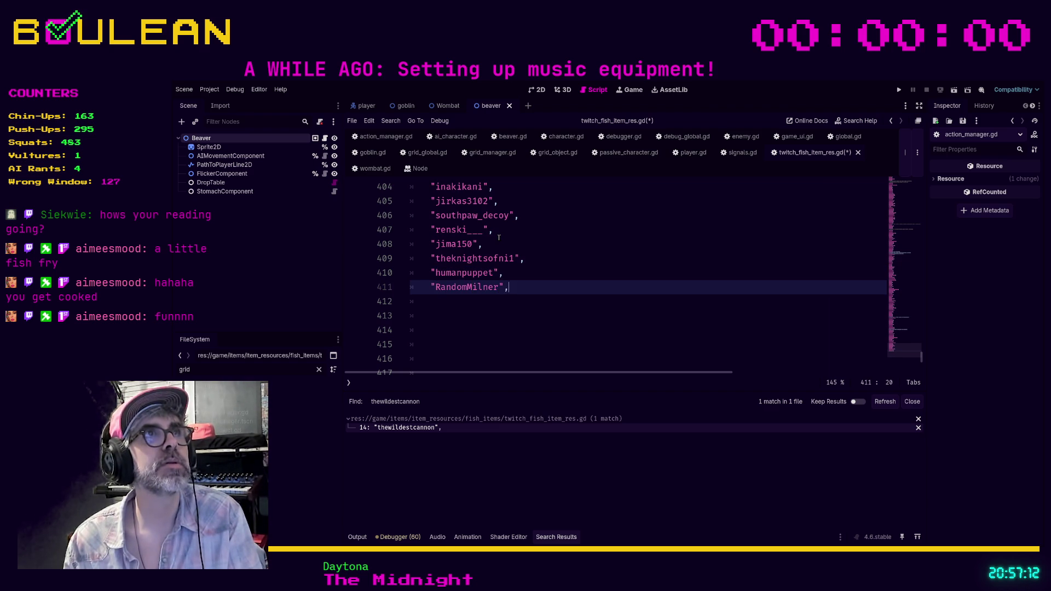
{"action": "key", "text": "Return"}
Add two more viewer names after erasing a stray character, and begin another entry.
{"action": "type", "text": "a"}
{"action": "key", "text": "BackSpace"}
{"action": "type", "text": "\"aiden"}
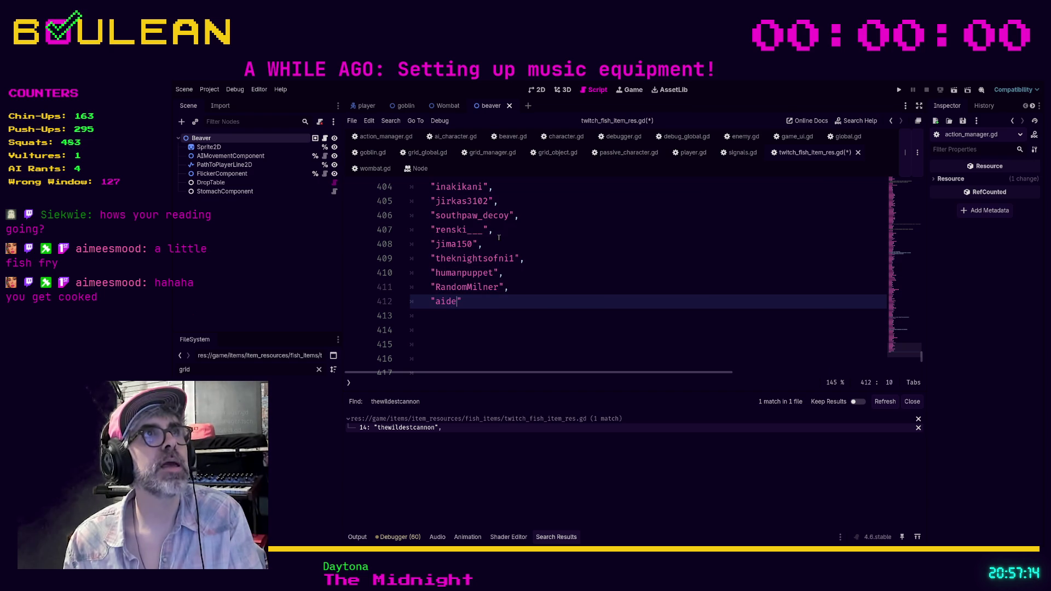
{"action": "type", "text": "f1542\""}
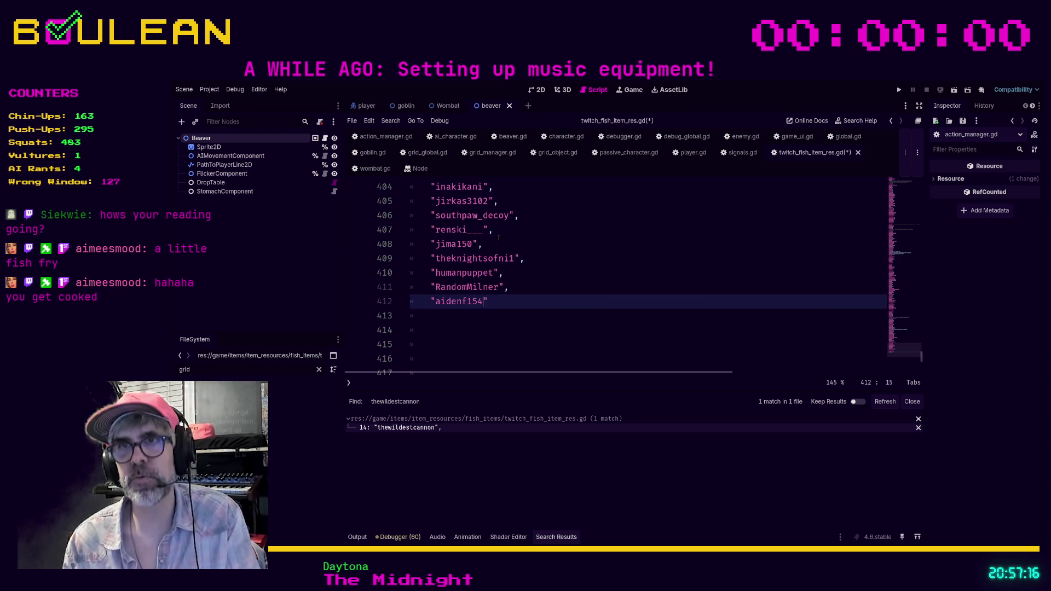
{"action": "type", "text": ","}
{"action": "key", "text": "Return"}
{"action": "type", "text": "\"Plane"}
{"action": "type", "text": "Talk\","}
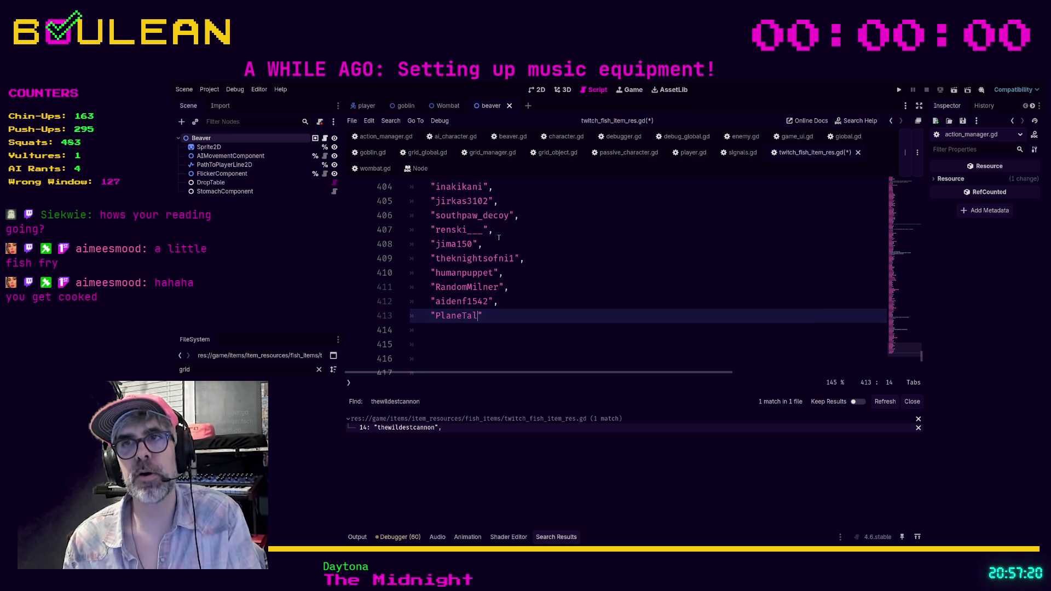
{"action": "key", "text": "Return"}
{"action": "type", "text": "\""}
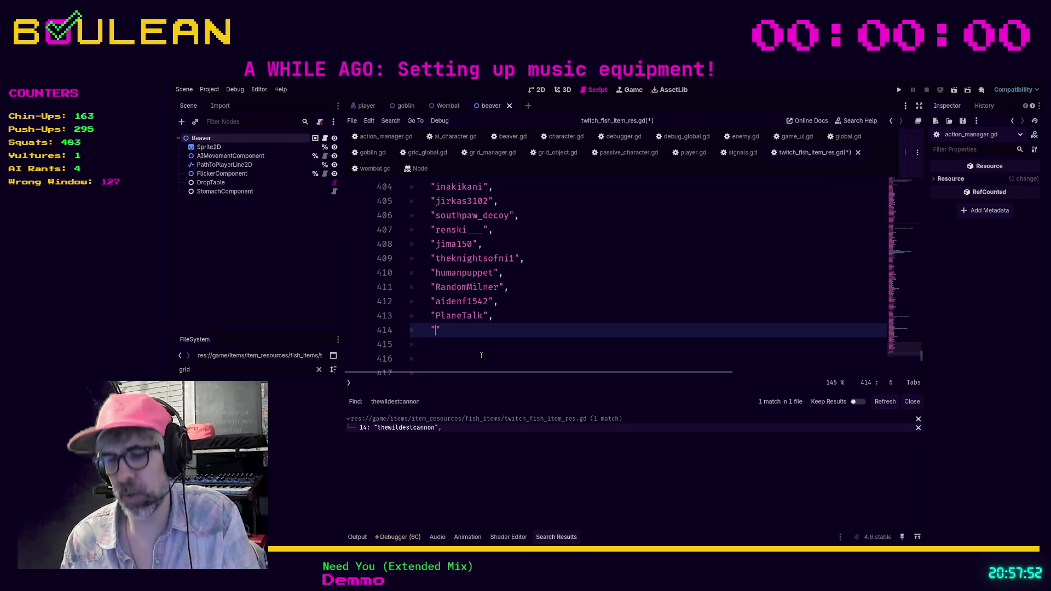
Complete the open entry and add two further viewer names, ending the list at line 416.
{"action": "type", "text": "Kryp"}
{"action": "type", "text": "ticKr"}
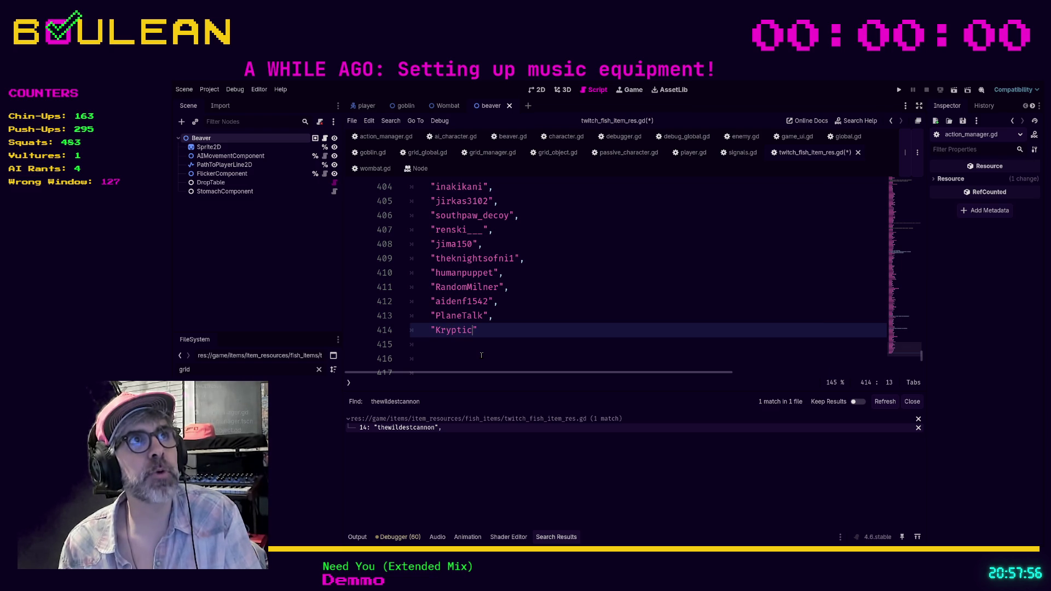
{"action": "type", "text": "alo\""}
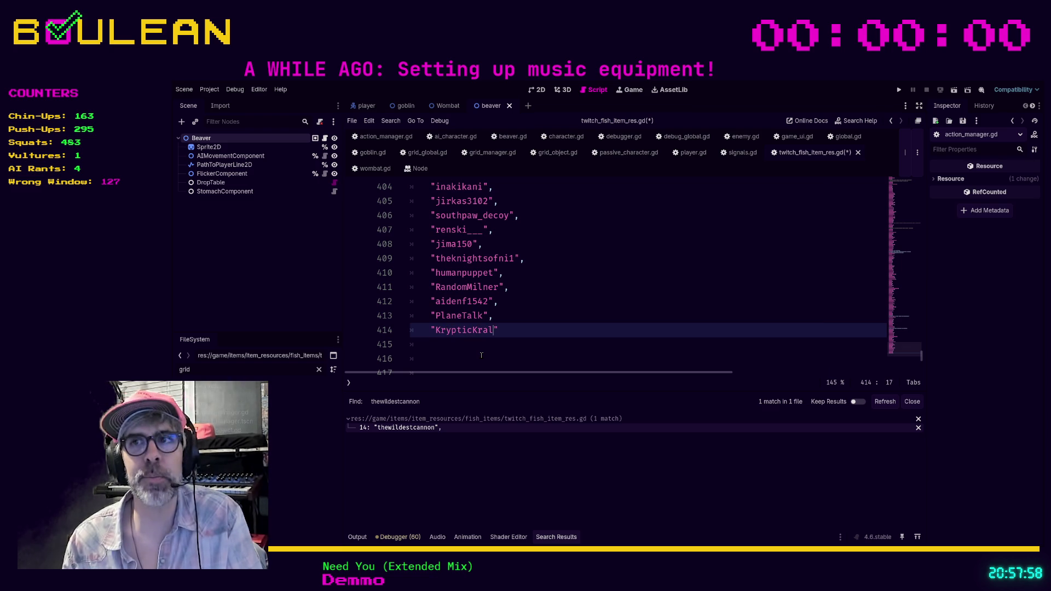
{"action": "type", "text": ","}
{"action": "key", "text": "Return"}
{"action": "type", "text": "\""}
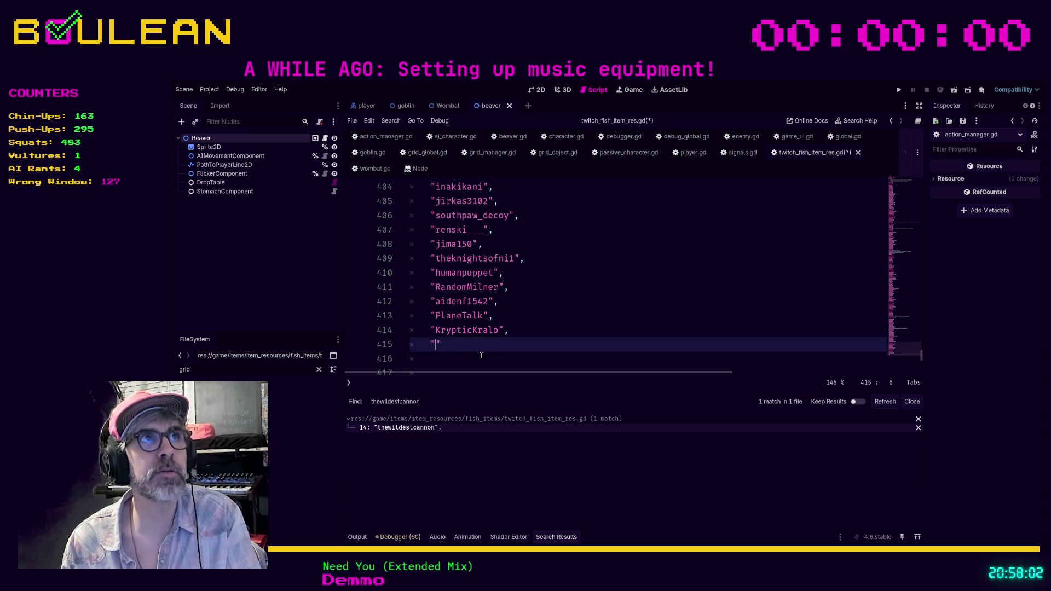
{"action": "type", "text": "d"}
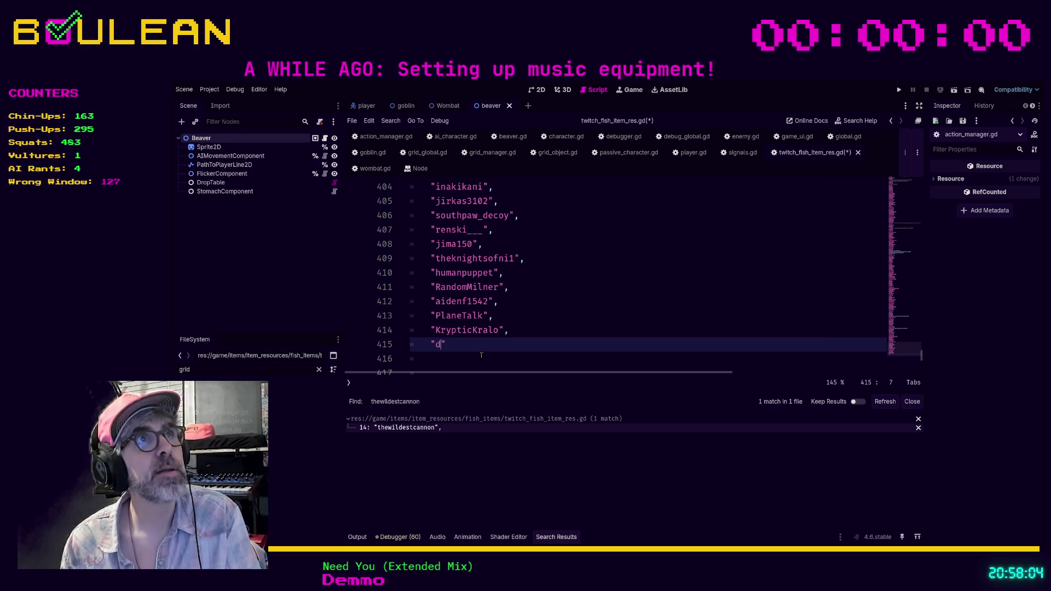
{"action": "type", "text": "1"}
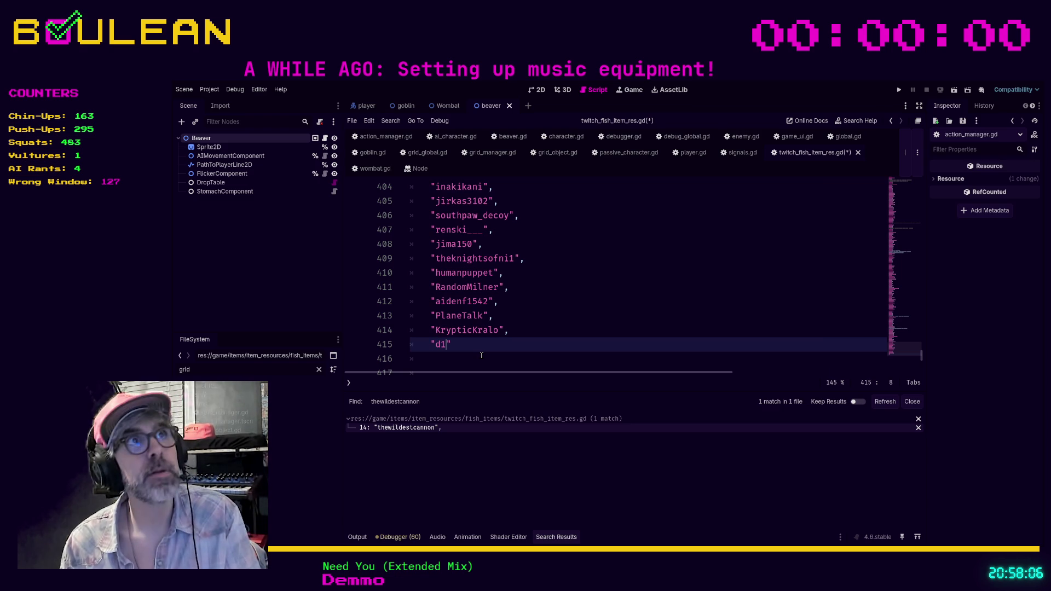
{"action": "type", "text": "yo1r"}
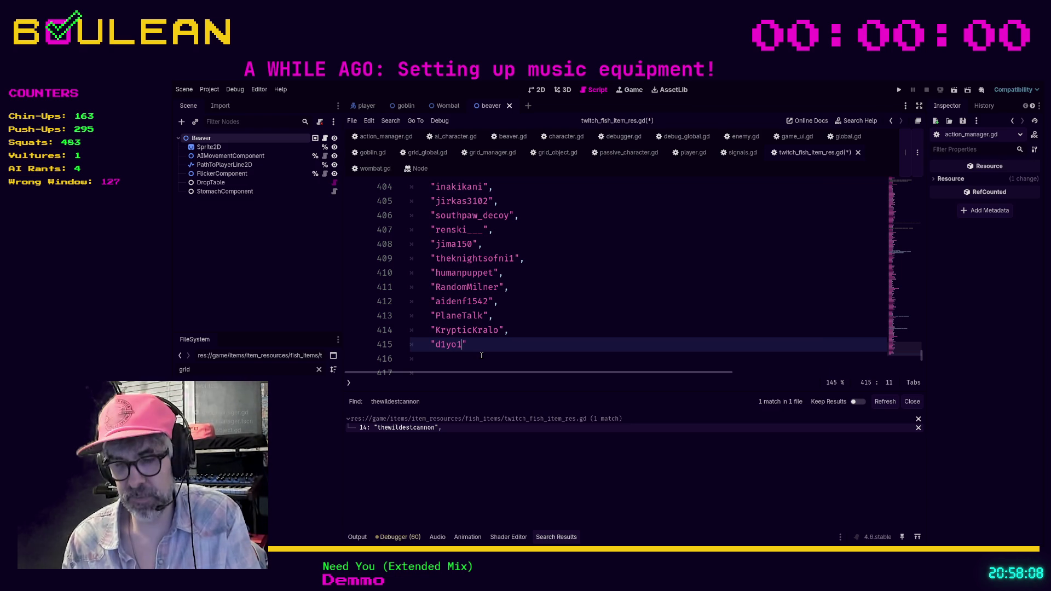
{"action": "type", "text": "ya\","}
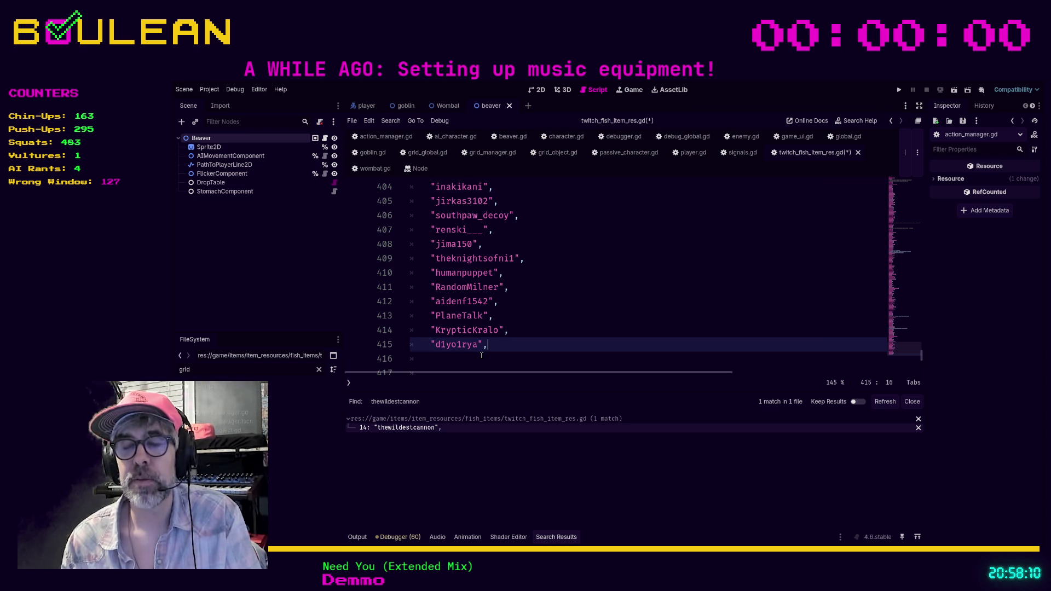
{"action": "key", "text": "Return"}
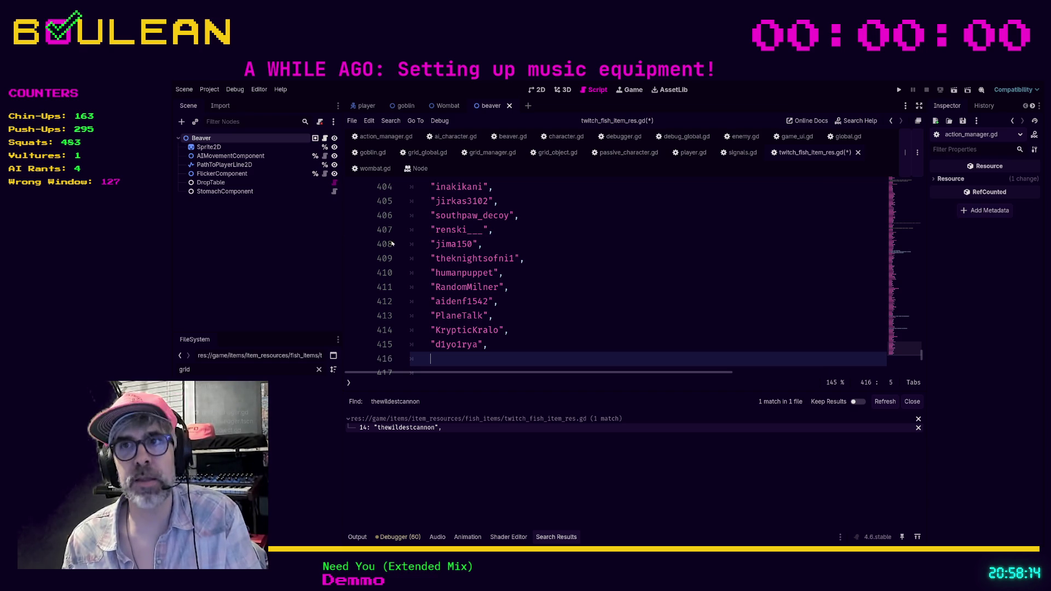
{"action": "type", "text": "\"traftdorin361\","}
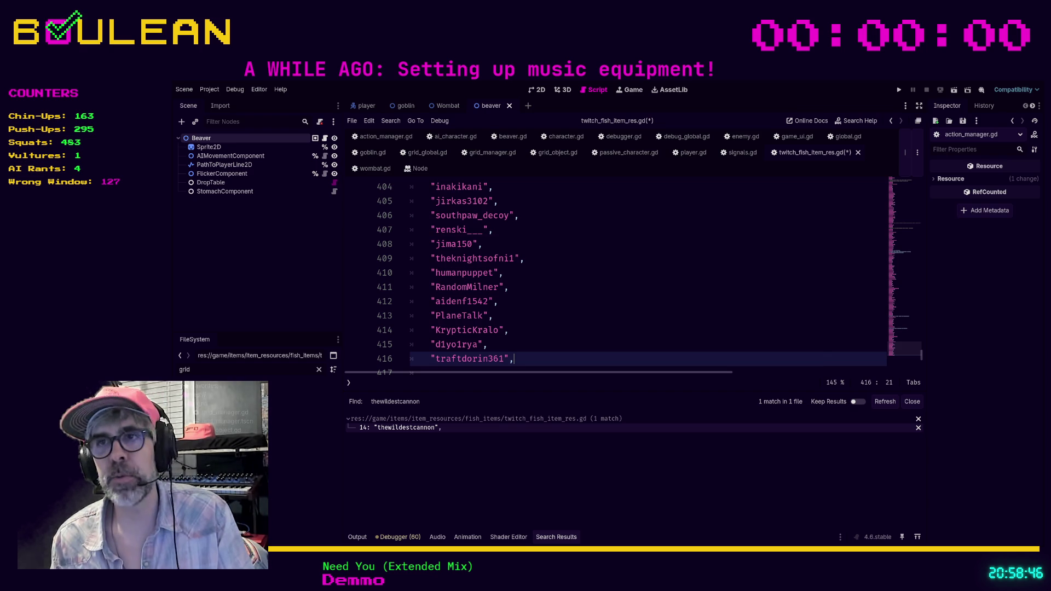
Delete the surplus blank lines so the name list closes on line 417.
{"action": "scroll", "coordinate": [589, 299], "scroll_direction": "down", "scroll_amount": 2}
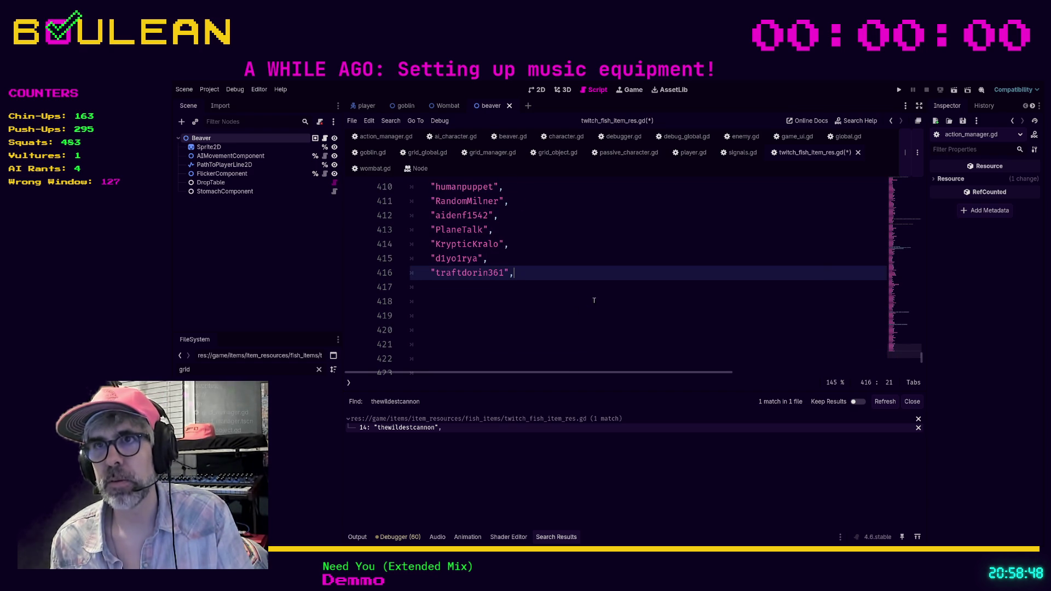
{"action": "scroll", "coordinate": [925, 364], "scroll_direction": "down", "scroll_amount": 3}
{"action": "mouse_move", "coordinate": [924, 364]}
{"action": "left_mouse_down"}
{"action": "mouse_move", "coordinate": [920, 242]}
{"action": "mouse_move", "coordinate": [901, 188]}
{"action": "mouse_move", "coordinate": [885, 365]}
{"action": "left_mouse_up"}
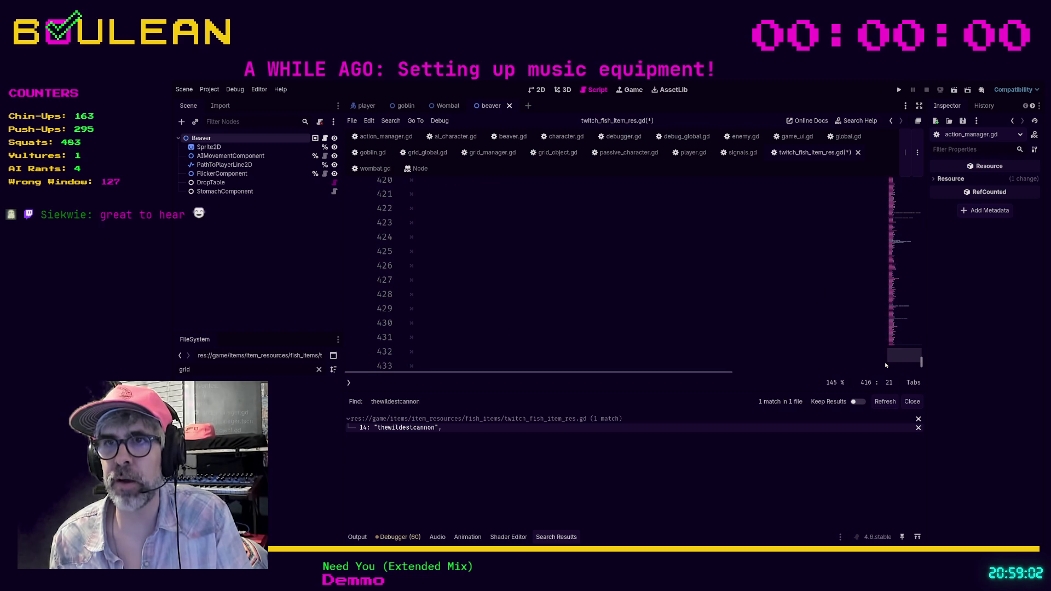
{"action": "left_click", "coordinate": [553, 331]}
{"action": "scroll", "coordinate": [670, 343], "scroll_direction": "up", "scroll_amount": 1}
{"action": "key", "text": "BackSpace"}
{"action": "key", "text": "BackSpace"}
{"action": "key", "text": "BackSpace"}
{"action": "key", "text": "BackSpace"}
{"action": "key", "text": "BackSpace"}
{"action": "key", "text": "BackSpace"}
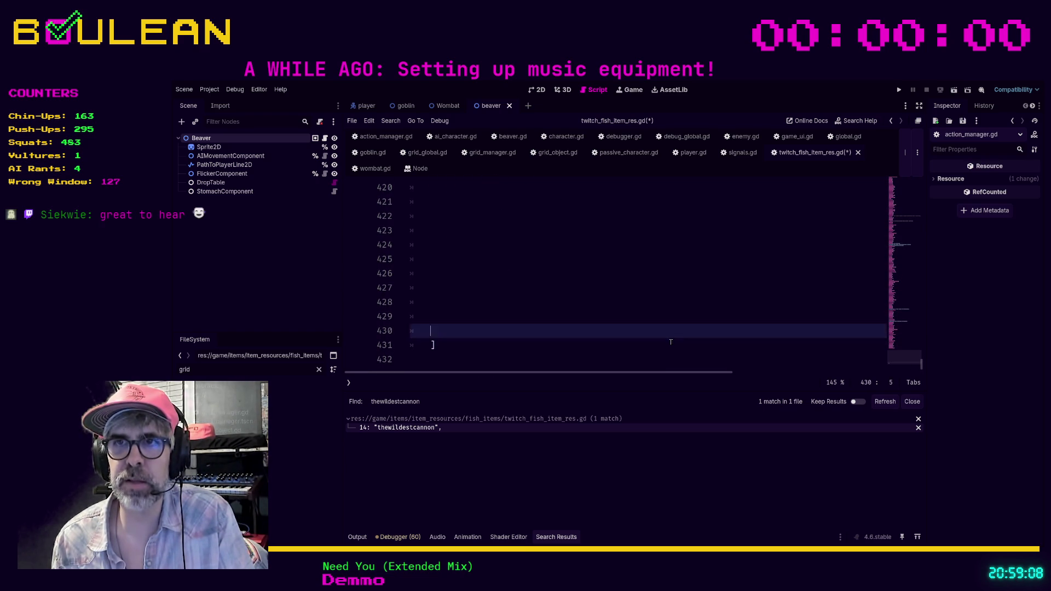
{"action": "key", "text": "BackSpace"}
{"action": "key", "text": "BackSpace"}
{"action": "key", "text": "BackSpace"}
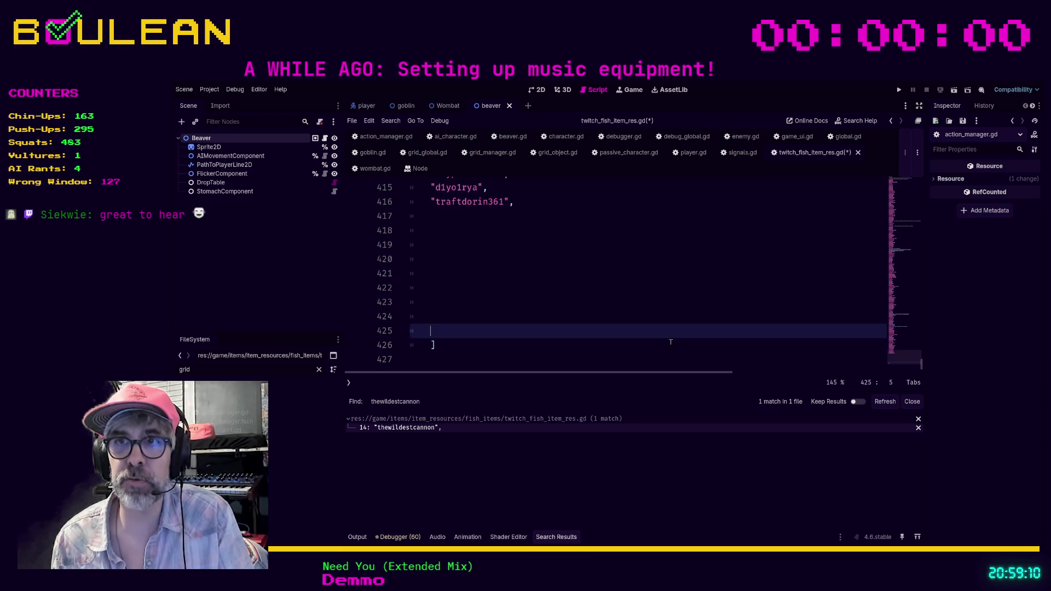
{"action": "key", "text": "BackSpace"}
{"action": "key", "text": "BackSpace"}
{"action": "key", "text": "BackSpace"}
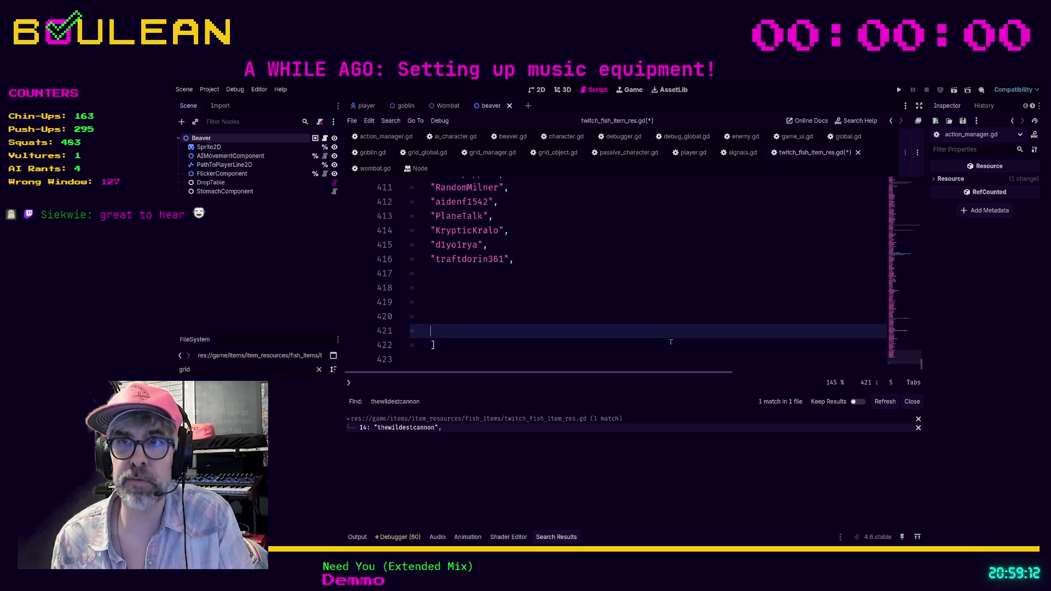
{"action": "key", "text": "BackSpace"}
{"action": "key", "text": "BackSpace"}
{"action": "key", "text": "BackSpace"}
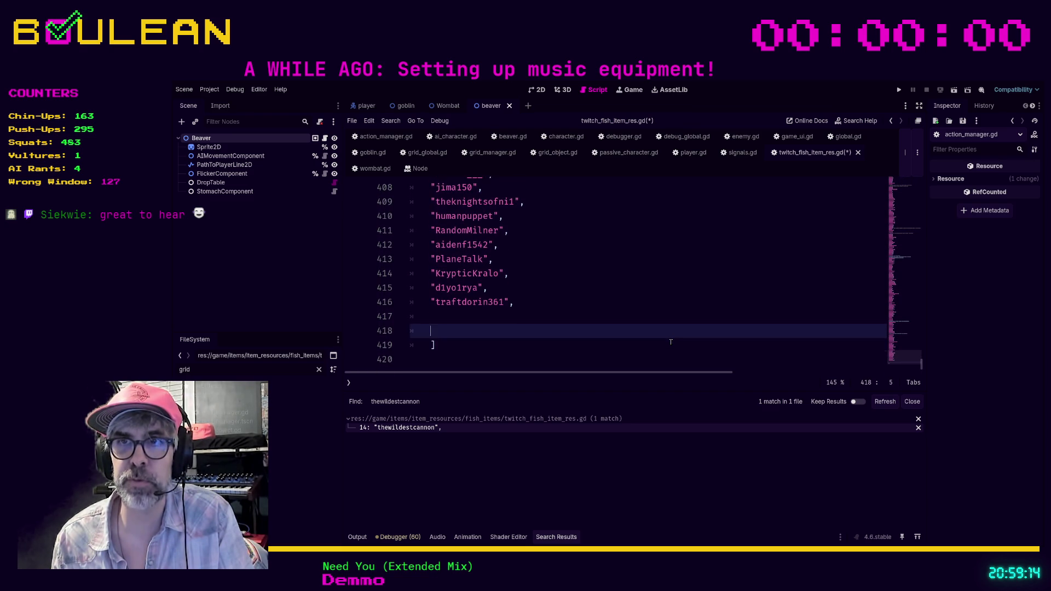
{"action": "key", "text": "BackSpace"}
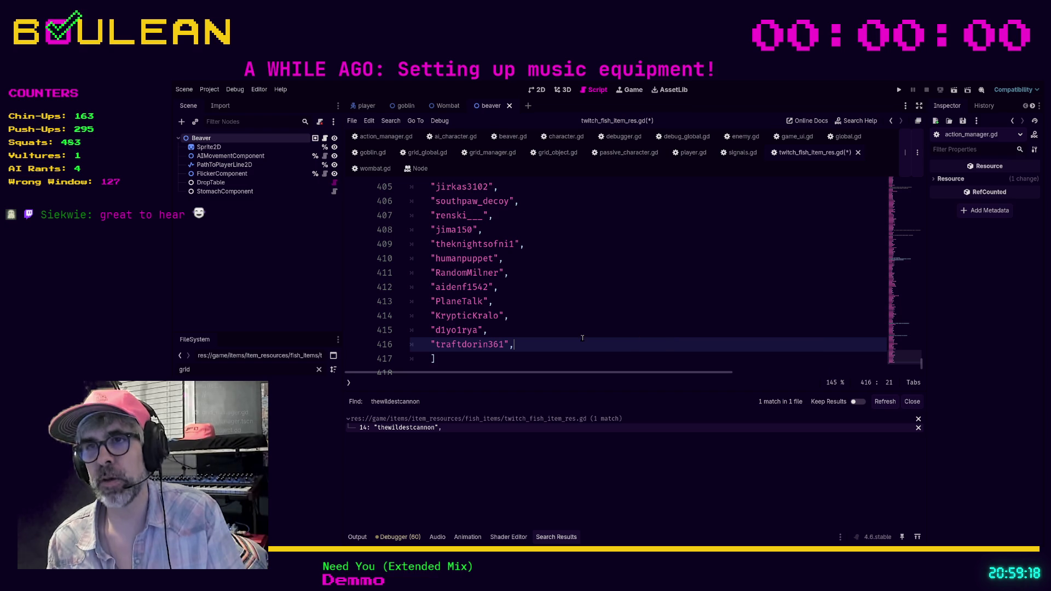
Save twitch_fish_item_res.gd and run the game with F5.
{"action": "key", "text": "ctrl+s"}
{"action": "key", "text": "Up"}
{"action": "key", "text": "F5"}
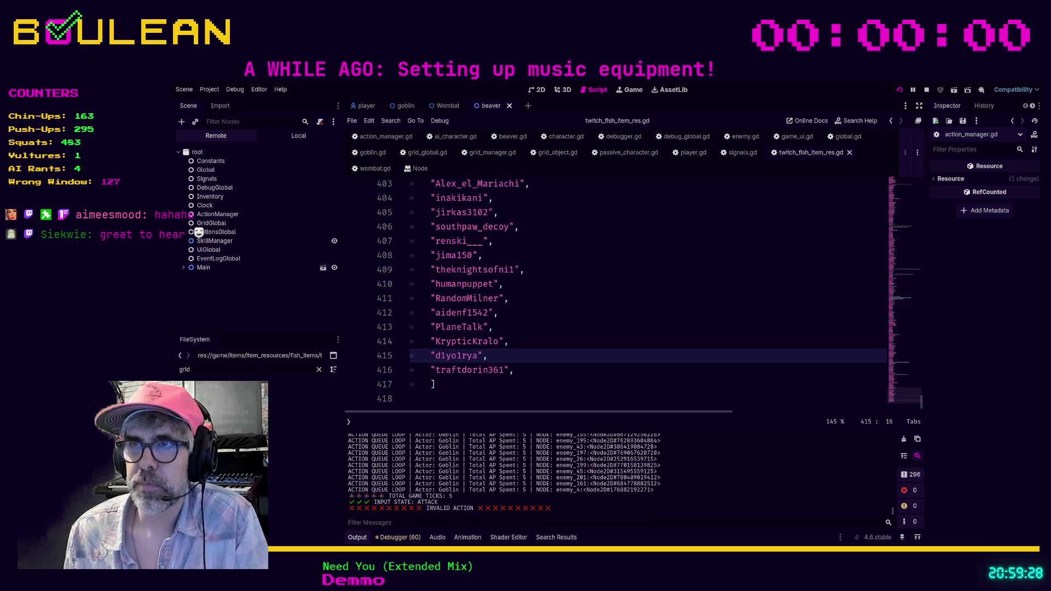
In the running game, fish at the Fishing Hole four times, reaching Fishing level 1.
{"action": "key", "text": "alt+Tab"}
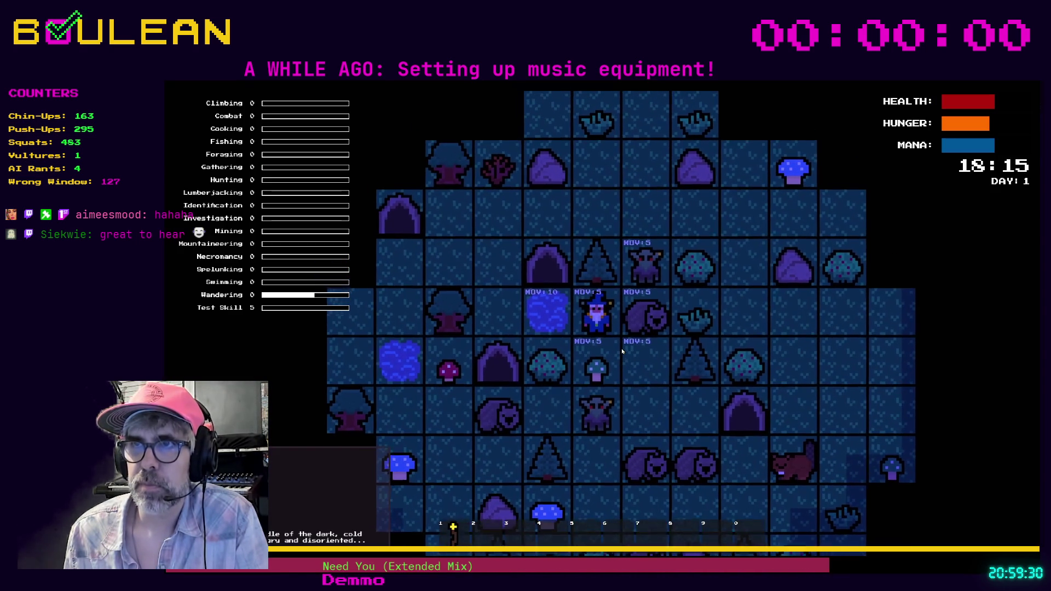
{"action": "key", "text": "Left"}
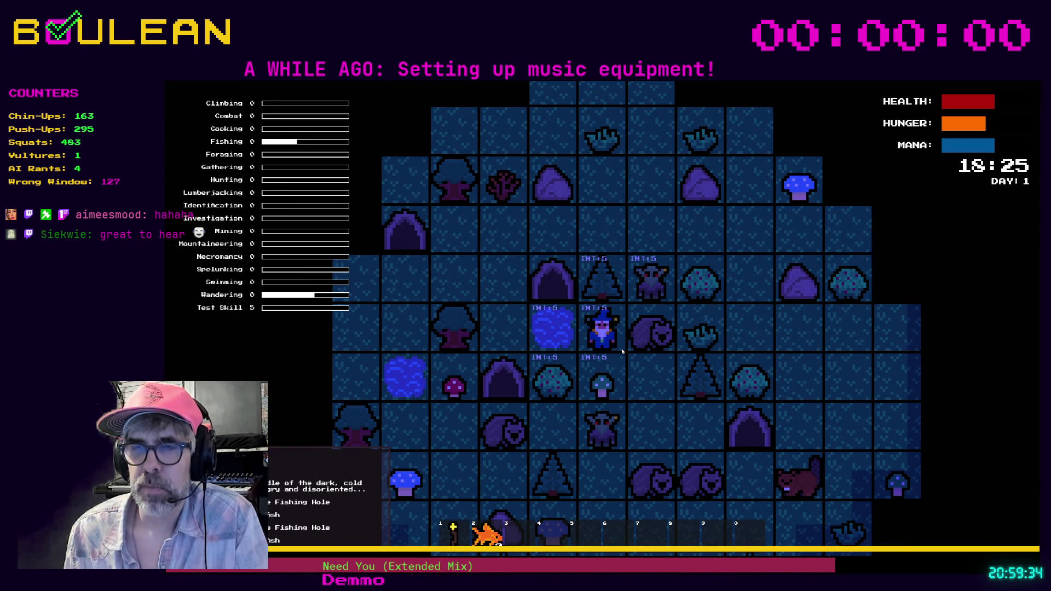
{"action": "key", "text": "Left"}
{"action": "key", "text": "Left"}
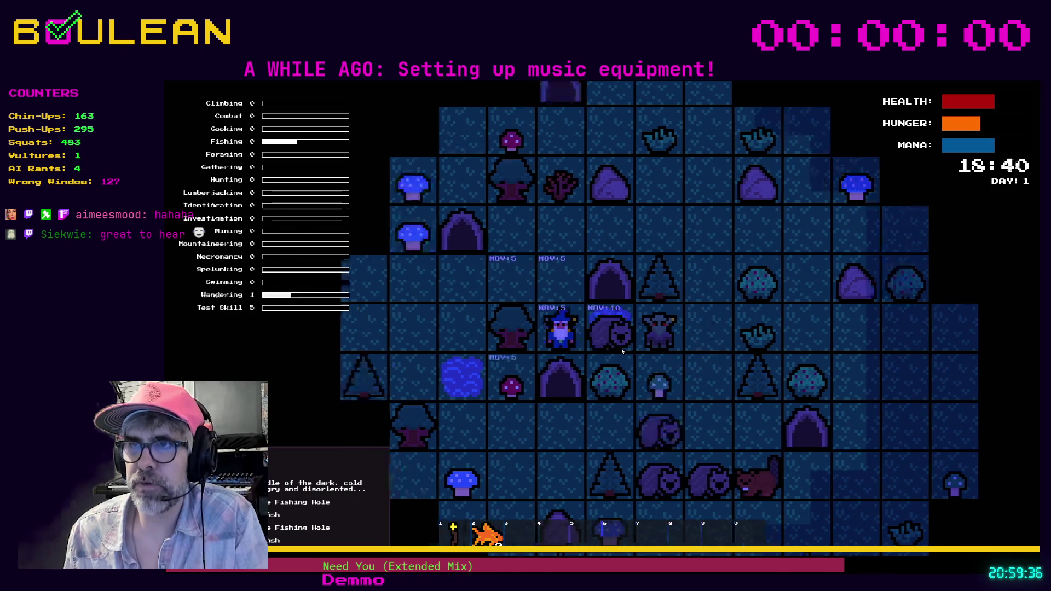
{"action": "key", "text": "Left"}
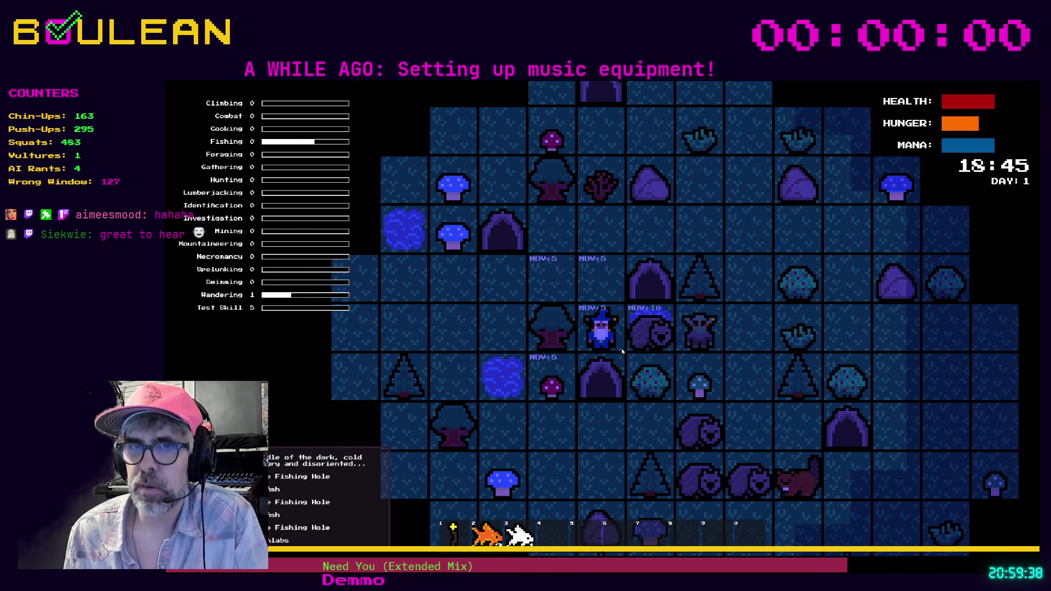
{"action": "key", "text": "f"}
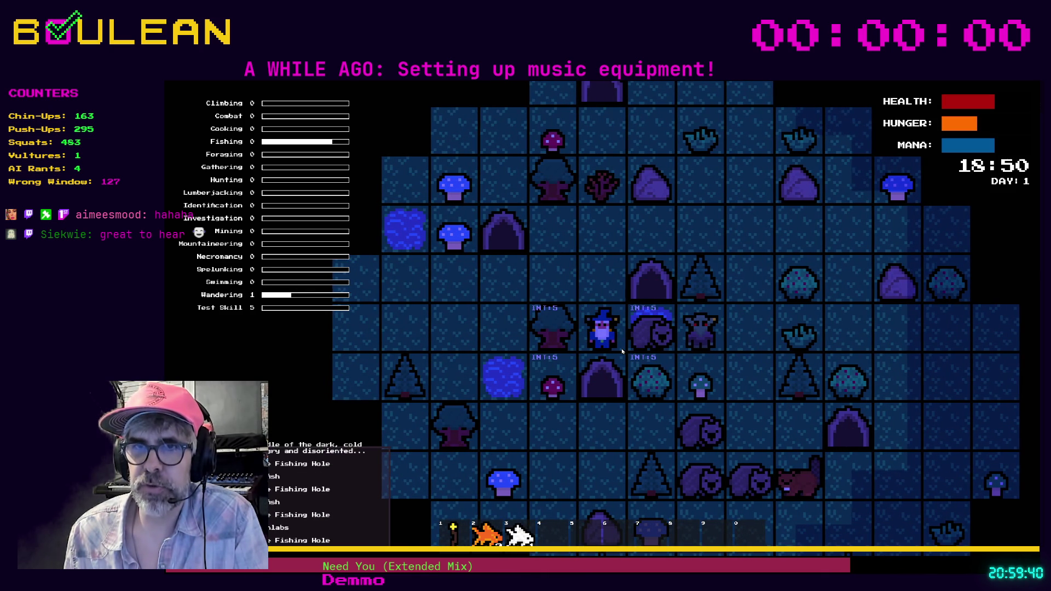
{"action": "key", "text": "f"}
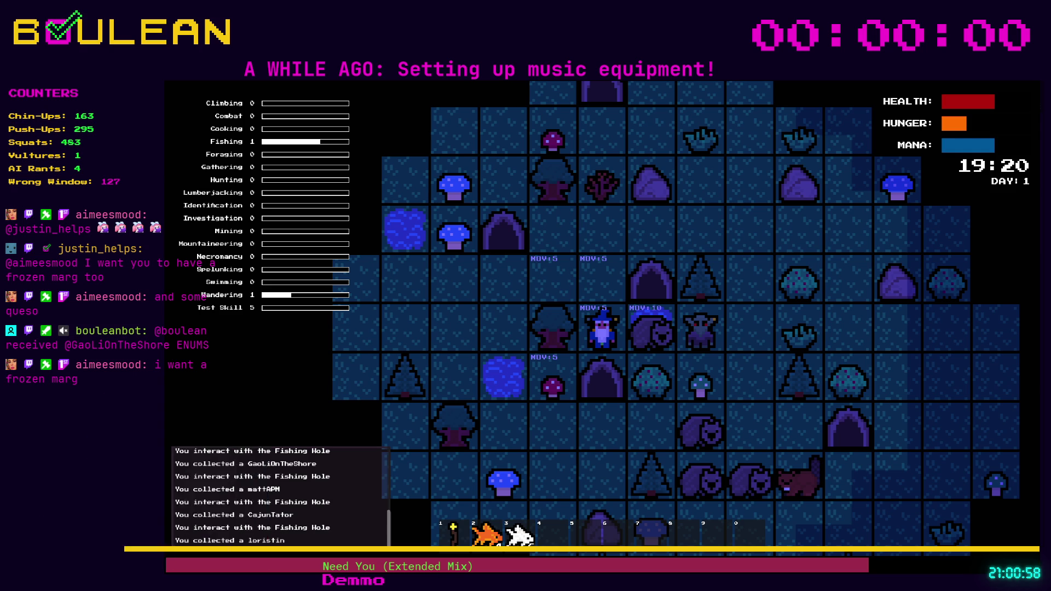
Scroll the game log up and down to read the viewer-named fish catches.
{"action": "scroll", "coordinate": [279, 493], "scroll_direction": "up", "scroll_amount": 3}
{"action": "scroll", "coordinate": [279, 493], "scroll_direction": "up", "scroll_amount": 1}
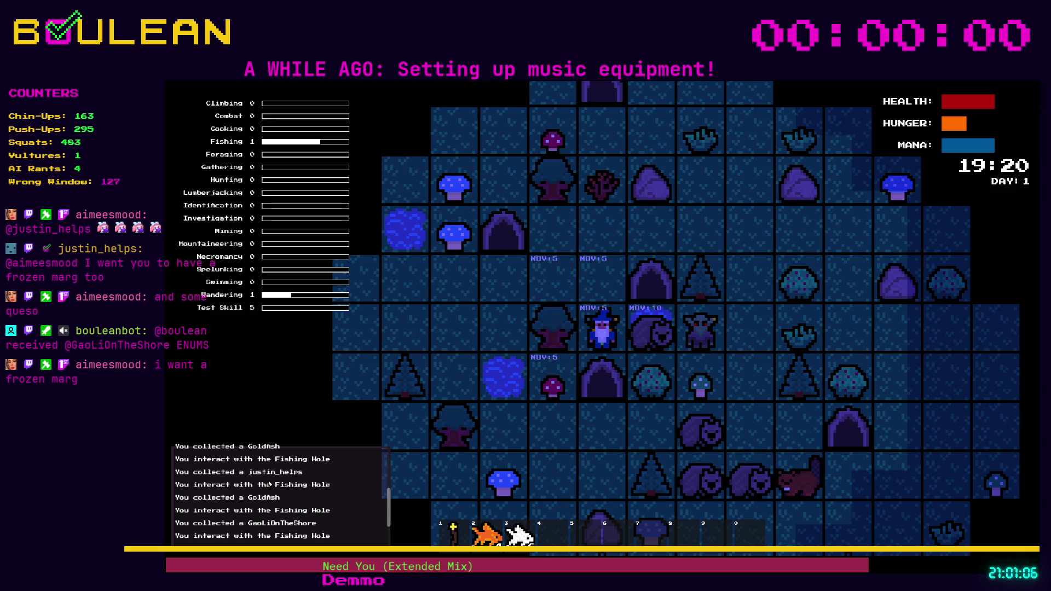
{"action": "scroll", "coordinate": [271, 471], "scroll_direction": "down", "scroll_amount": 1}
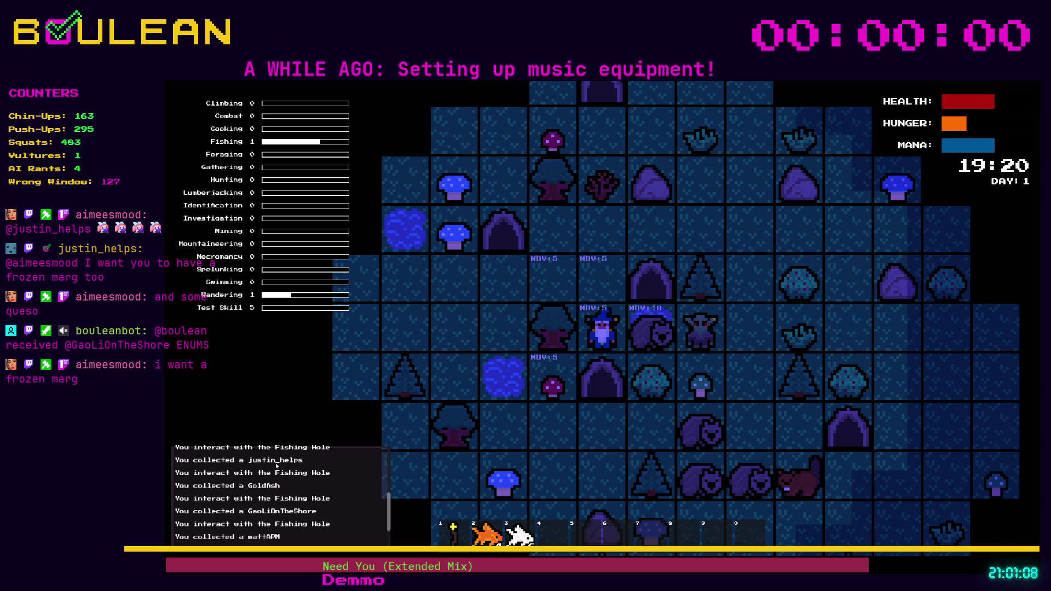